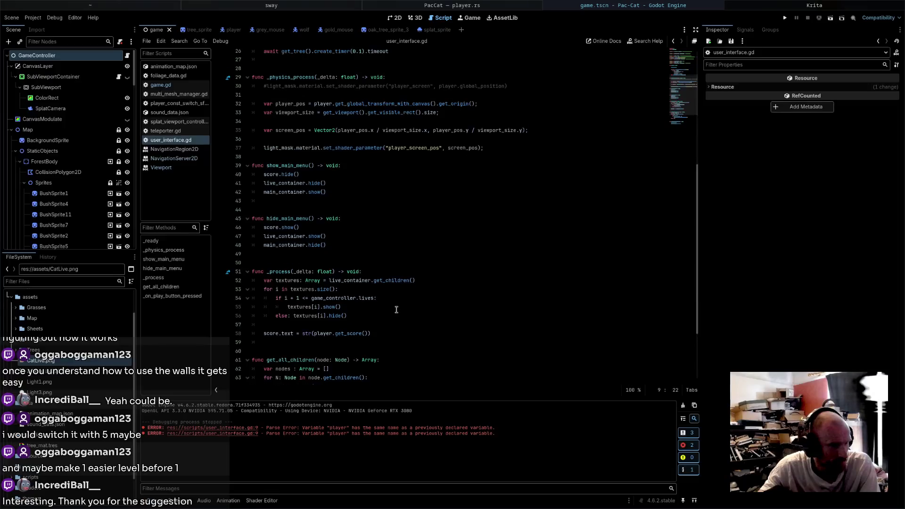
{"action": "scroll", "coordinate": [396, 310], "scroll_direction": "up", "scroll_amount": 2}
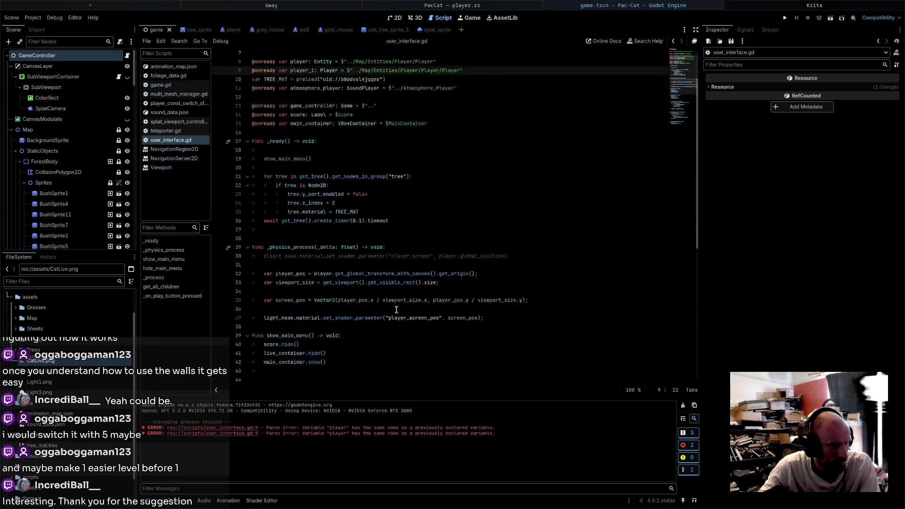
- Change the score line to str(player_1.get_score()) and run the project to test it
{"action": "scroll", "coordinate": [396, 310], "scroll_direction": "down", "scroll_amount": 5}
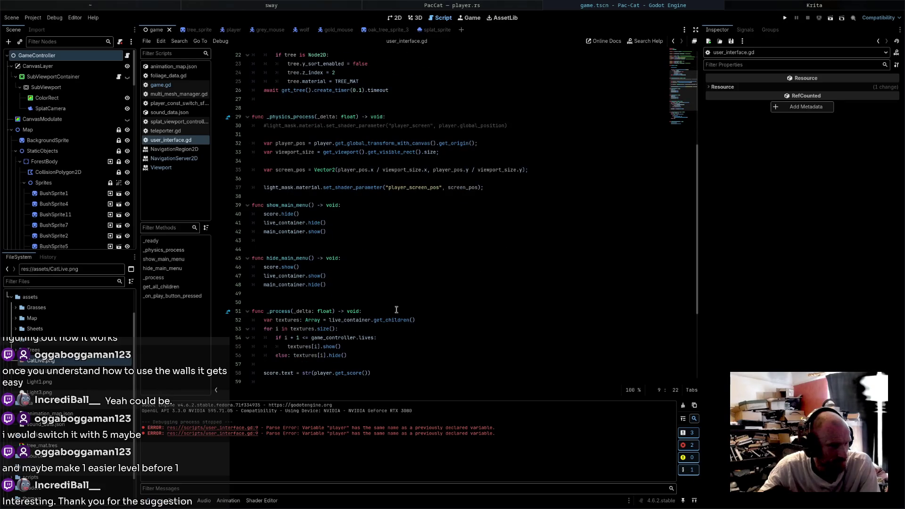
{"action": "scroll", "coordinate": [396, 310], "scroll_direction": "down", "scroll_amount": 5}
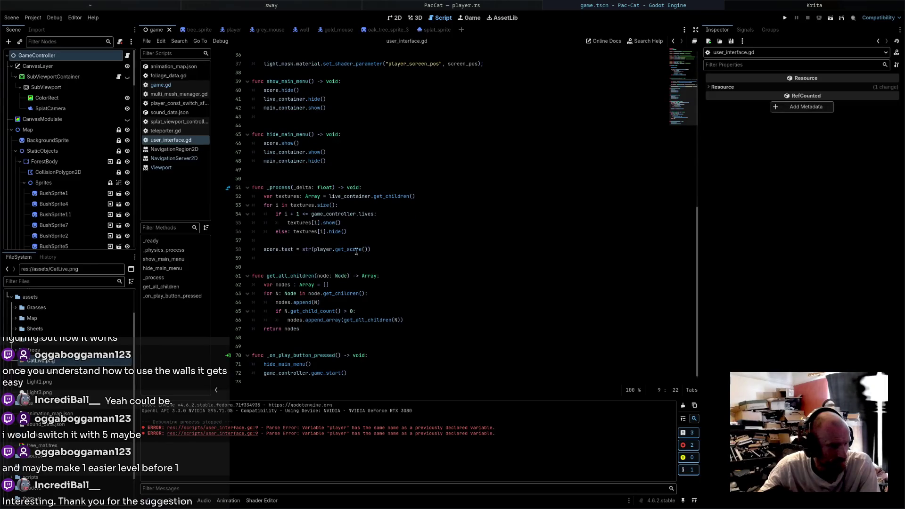
{"action": "left_click", "coordinate": [334, 248]}
{"action": "type", "text": "1"}
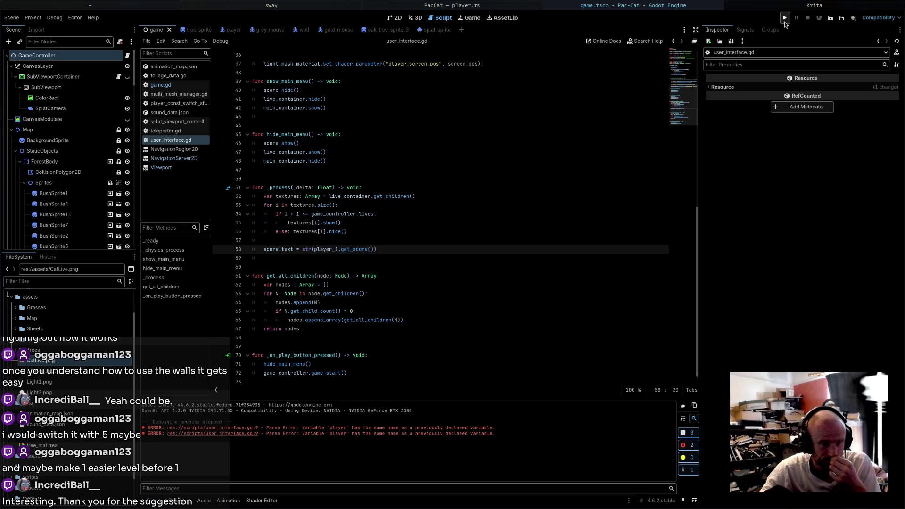
{"action": "left_click", "coordinate": [785, 19]}
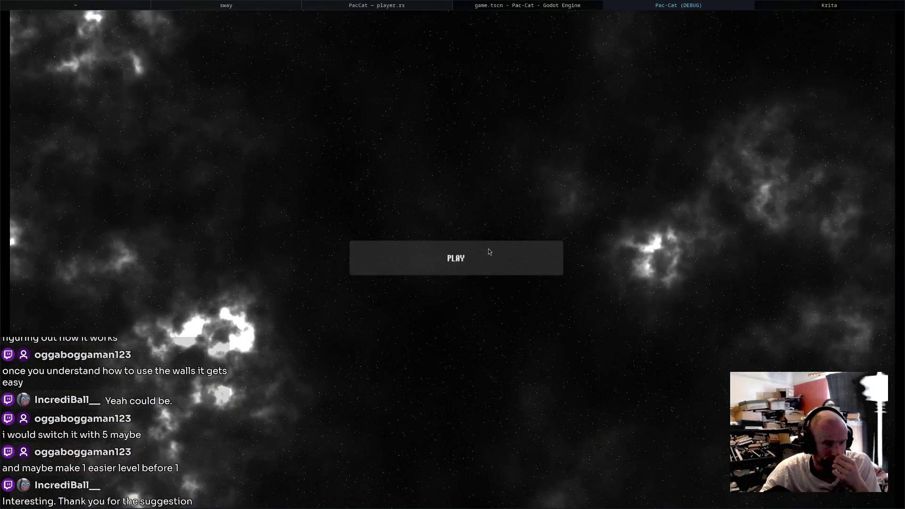
- Start a game from the PLAY menu, quit it, and bring Zed with player.rs forward
{"action": "left_click", "coordinate": [488, 249]}
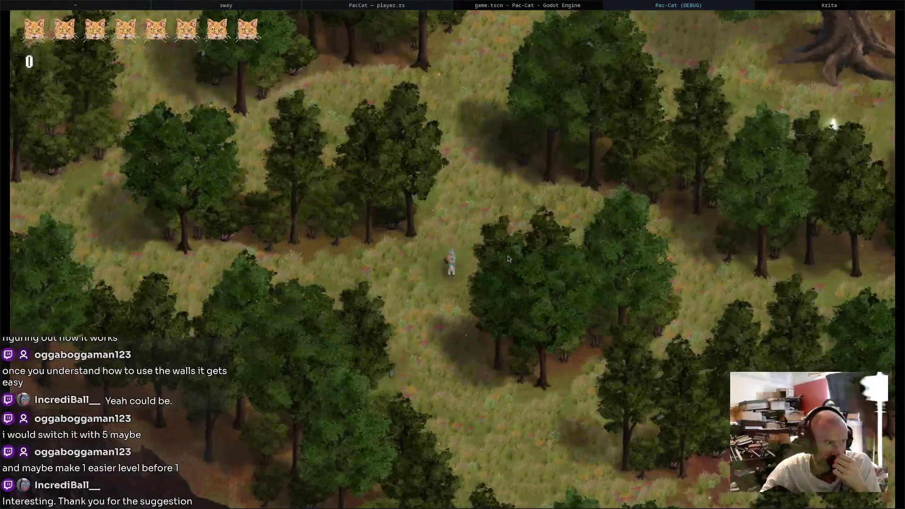
{"action": "key", "text": "super+shift+q"}
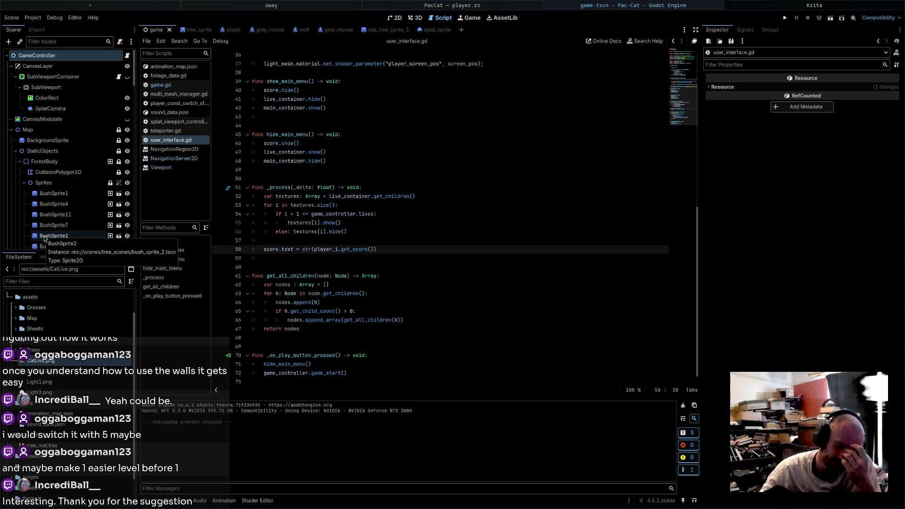
{"action": "key", "text": "super+Left"}
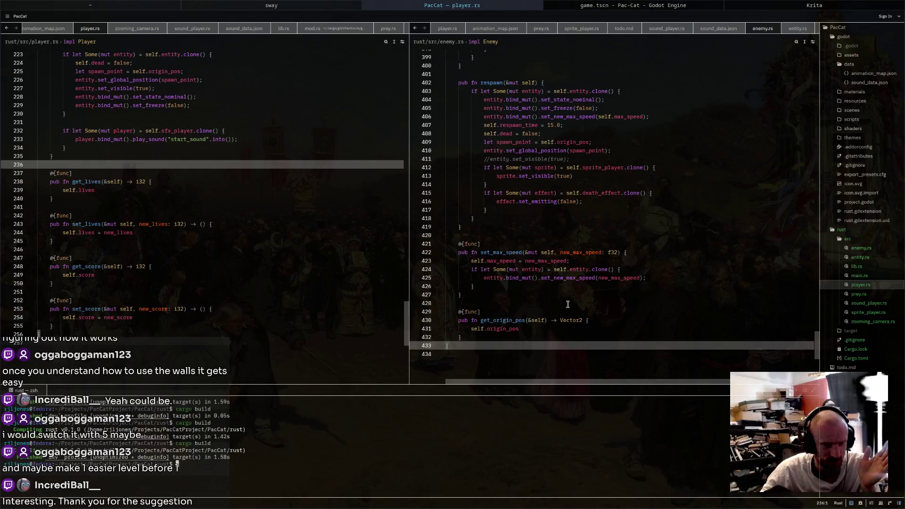
{"action": "left_click", "coordinate": [582, 330]}
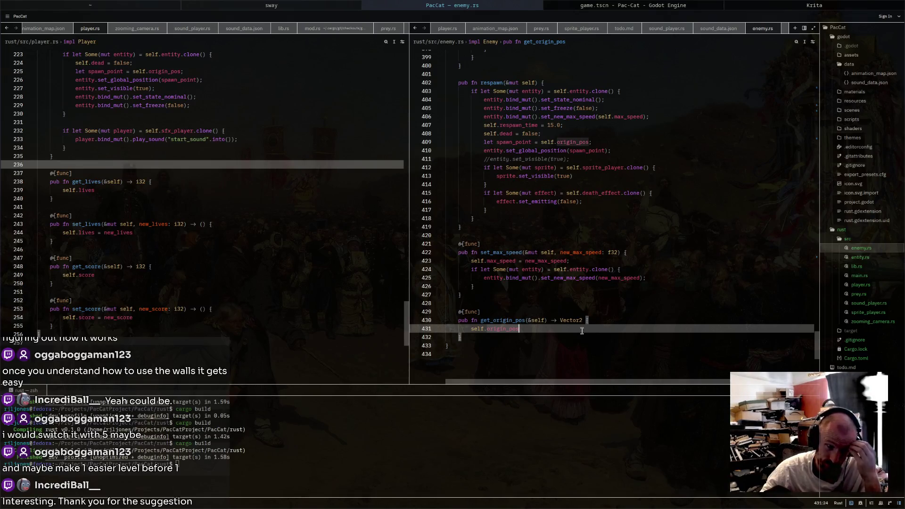
{"action": "left_click", "coordinate": [118, 327]}
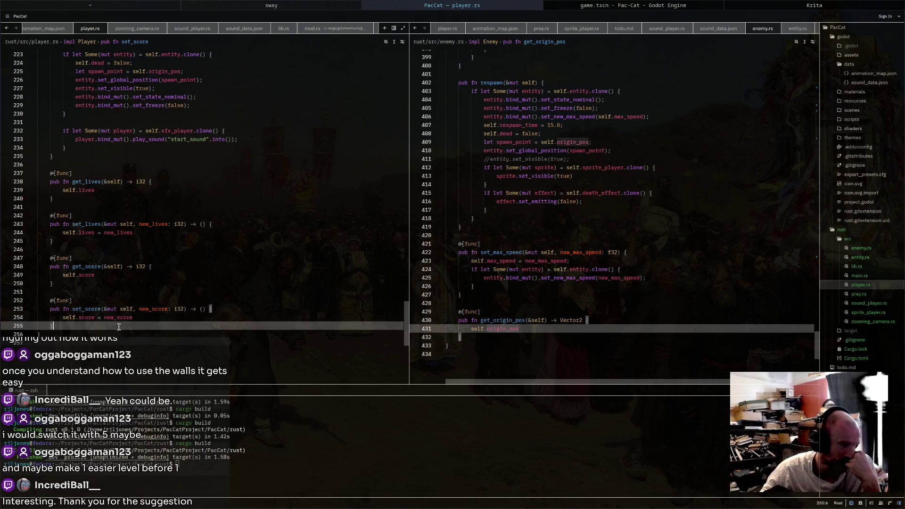
{"action": "key", "text": "Down"}
{"action": "key", "text": "Down"}
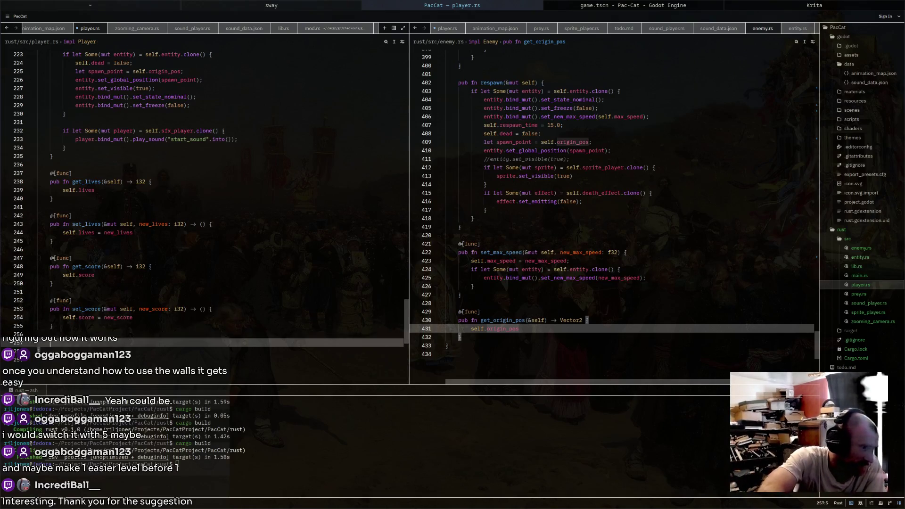
{"action": "scroll", "coordinate": [612, 212], "scroll_direction": "up", "scroll_amount": 7}
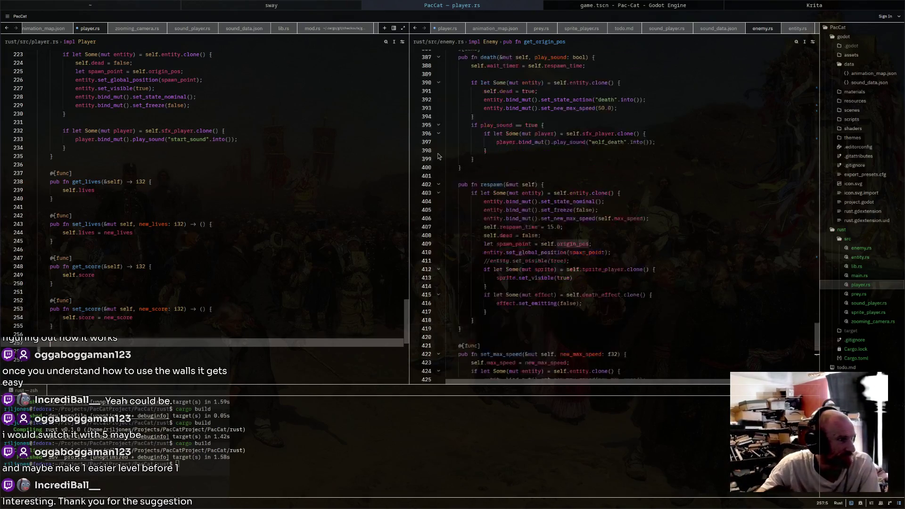
{"action": "scroll", "coordinate": [195, 198], "scroll_direction": "up", "scroll_amount": 7}
{"action": "scroll", "coordinate": [195, 199], "scroll_direction": "up", "scroll_amount": 20}
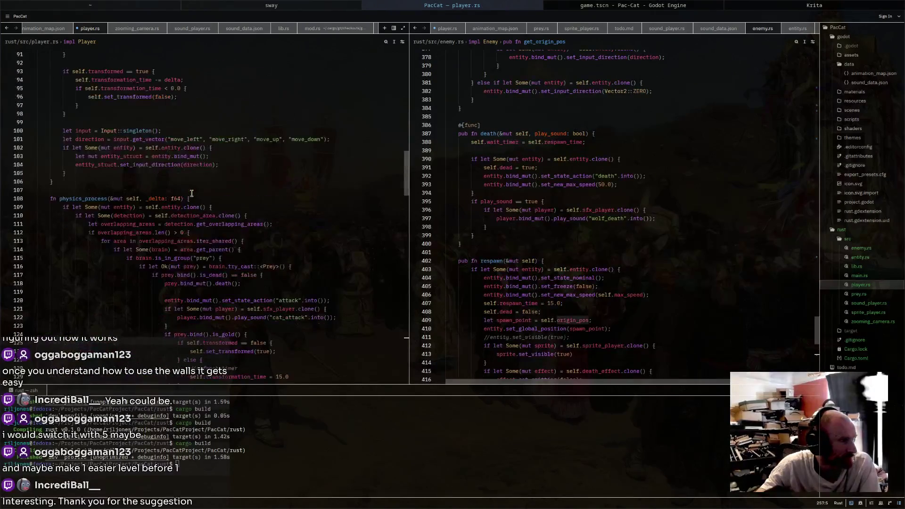
{"action": "scroll", "coordinate": [192, 194], "scroll_direction": "up", "scroll_amount": 11}
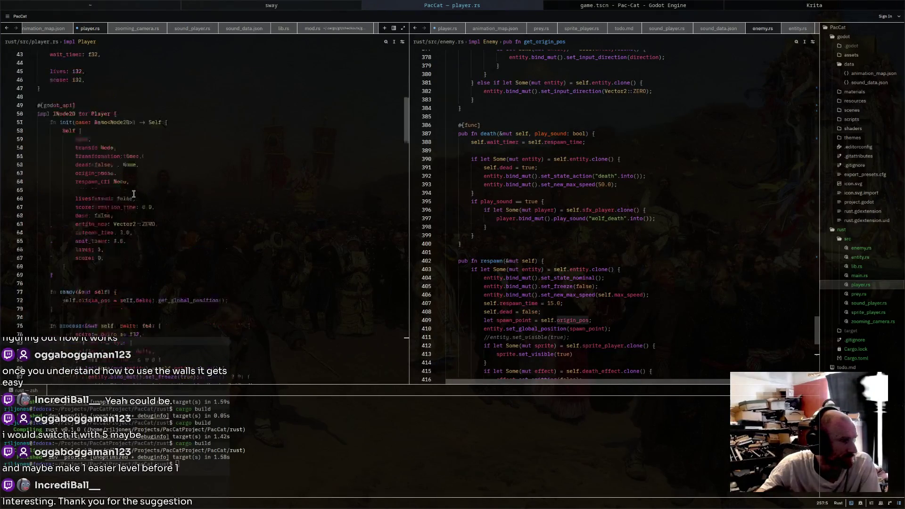
{"action": "left_click", "coordinate": [118, 267]}
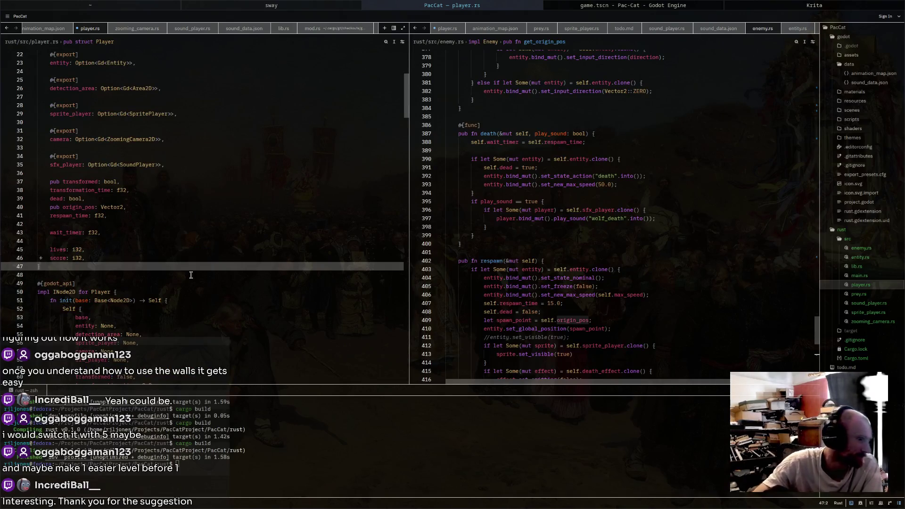
- Add a game_time: f32 field after score in the Player struct
{"action": "left_click", "coordinate": [216, 254]}
{"action": "key", "text": "Return"}
{"action": "key", "text": "Return"}
{"action": "type", "text": "game_time: "}
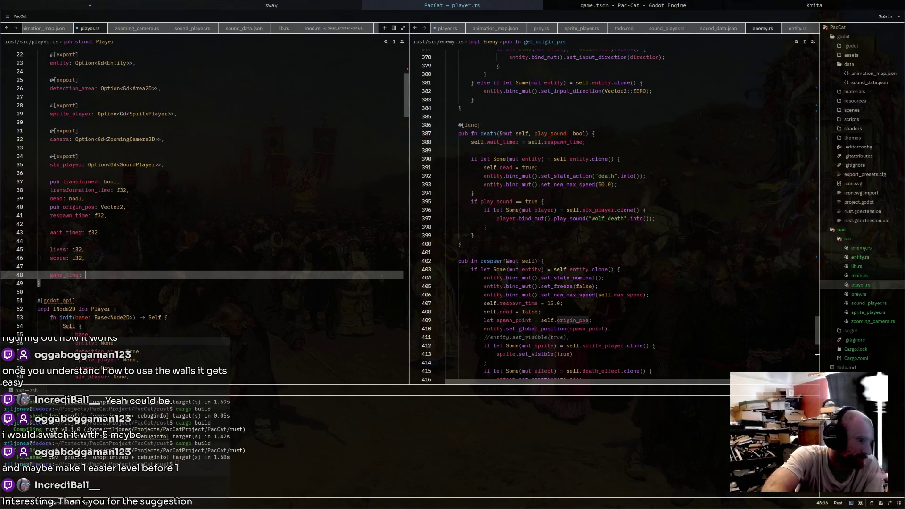
{"action": "type", "text": "f32,"}
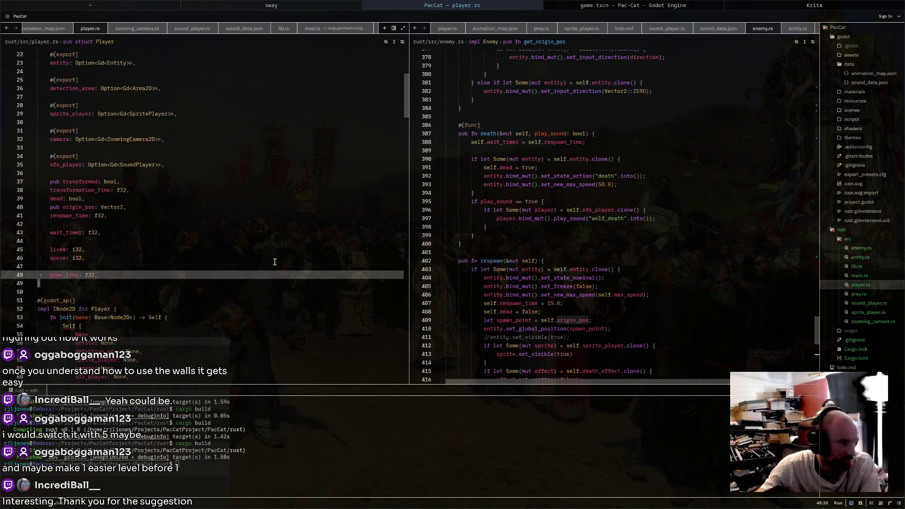
- Initialise game_time to 0.0 in init's Self block
{"action": "scroll", "coordinate": [217, 297], "scroll_direction": "down", "scroll_amount": 5}
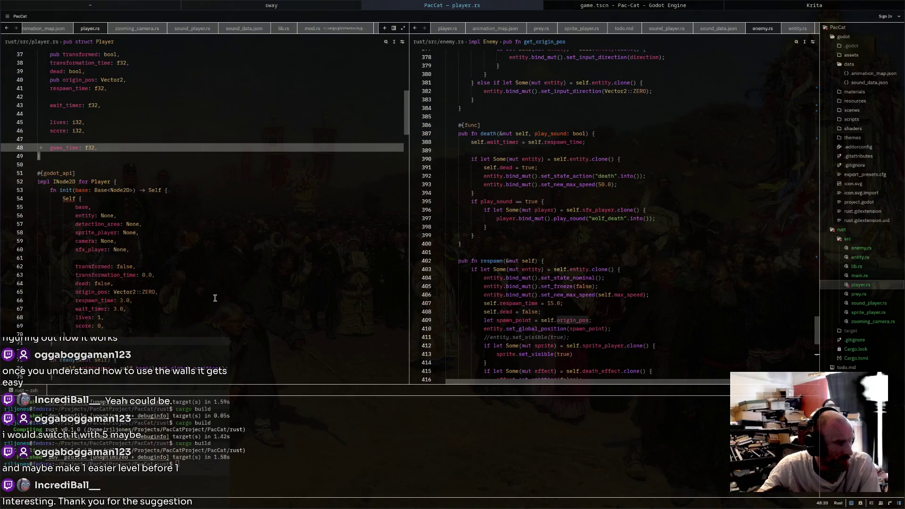
{"action": "left_click", "coordinate": [109, 332]}
{"action": "type", "text": "game"}
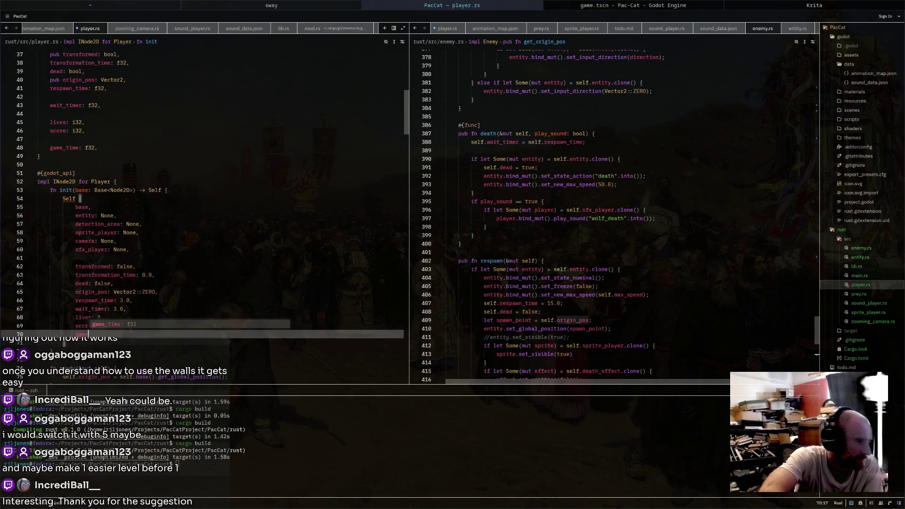
{"action": "type", "text": "_time: "}
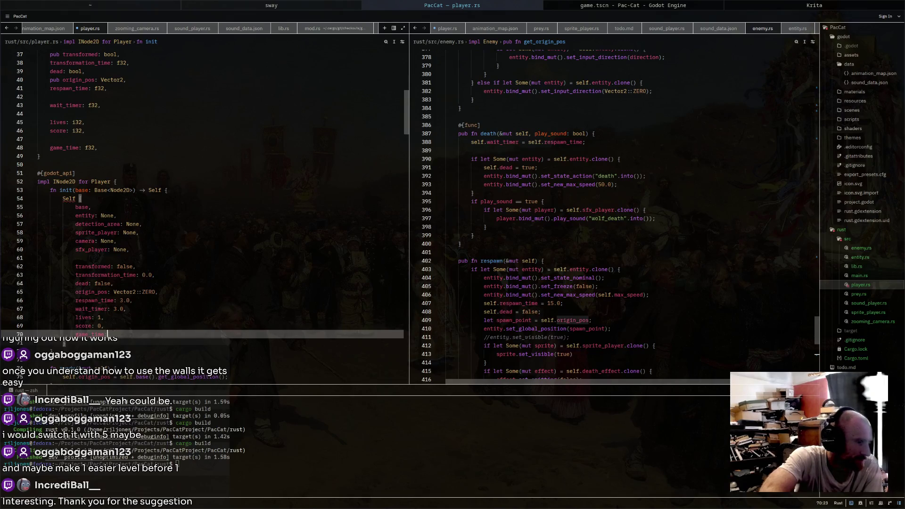
{"action": "type", "text": "f32,"}
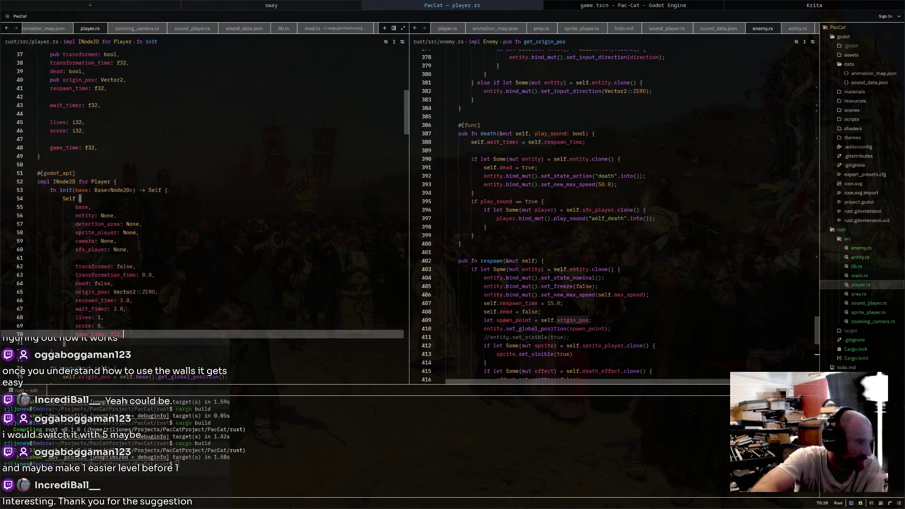
{"action": "double_click", "coordinate": [115, 333]}
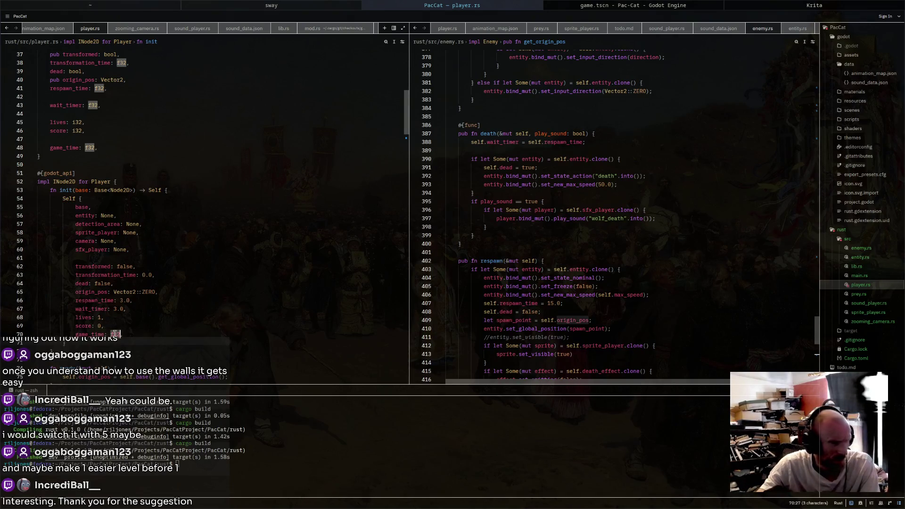
{"action": "type", "text": "0.0"}
{"action": "left_click", "coordinate": [213, 318]}
- Start a new line after the delta conversion in process, beginning with 'game'
{"action": "scroll", "coordinate": [213, 318], "scroll_direction": "down", "scroll_amount": 6}
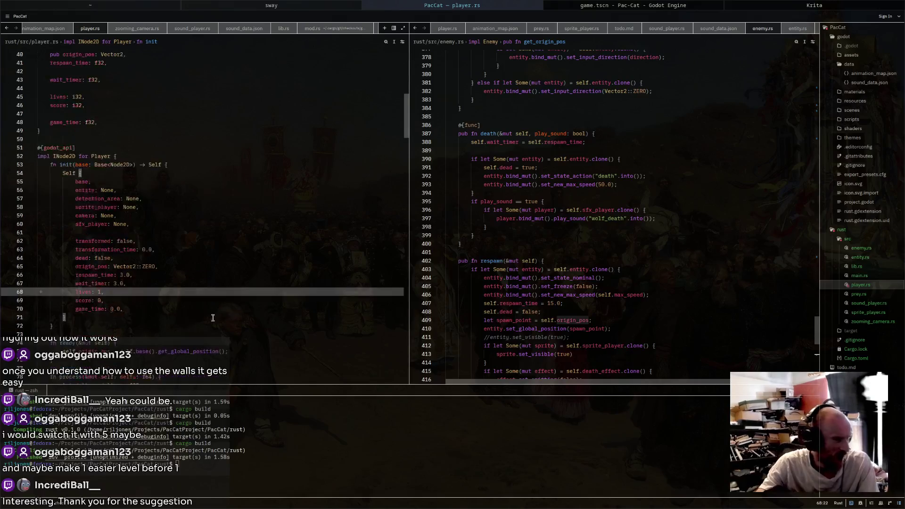
{"action": "scroll", "coordinate": [213, 319], "scroll_direction": "down", "scroll_amount": 2}
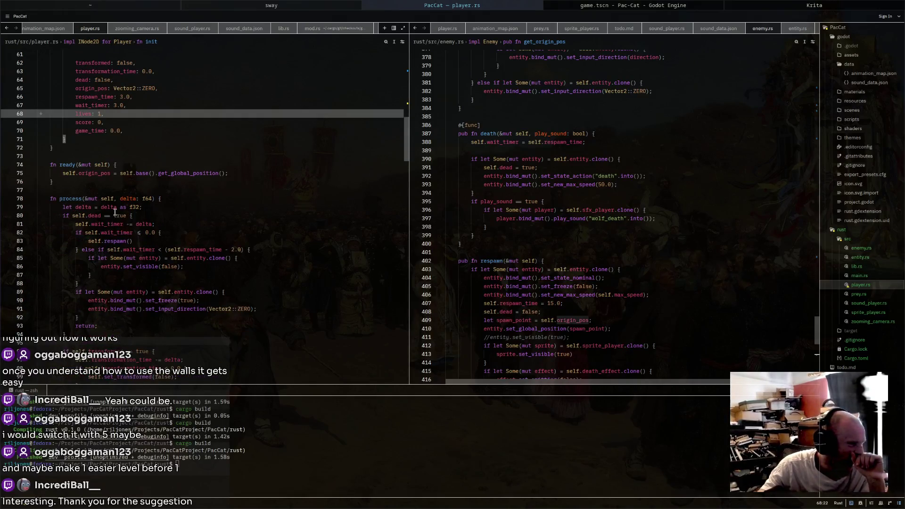
{"action": "mouse_move", "coordinate": [124, 218]}
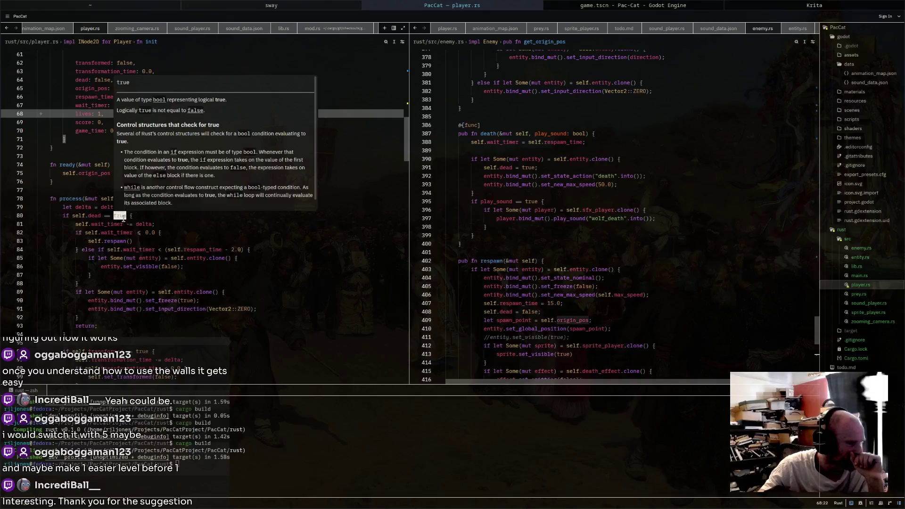
{"action": "left_click", "coordinate": [155, 208]}
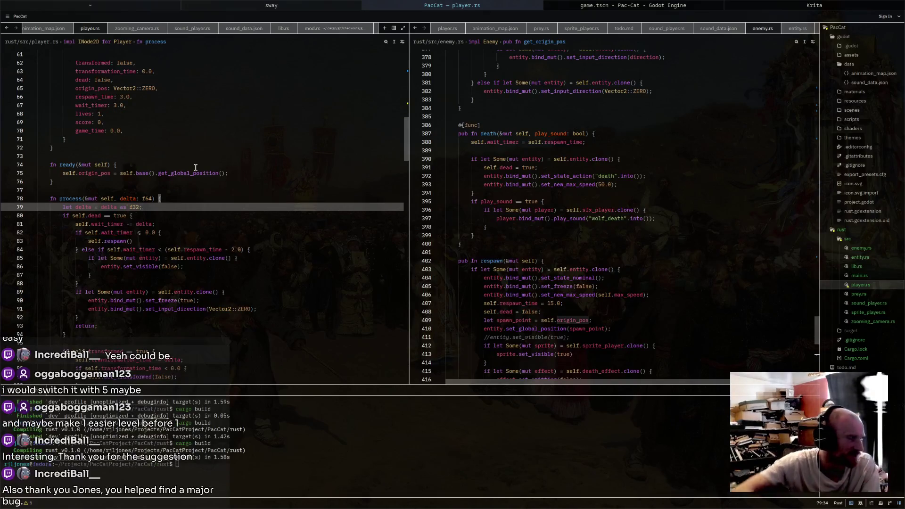
{"action": "key", "text": "Return"}
{"action": "type", "text": "game"}
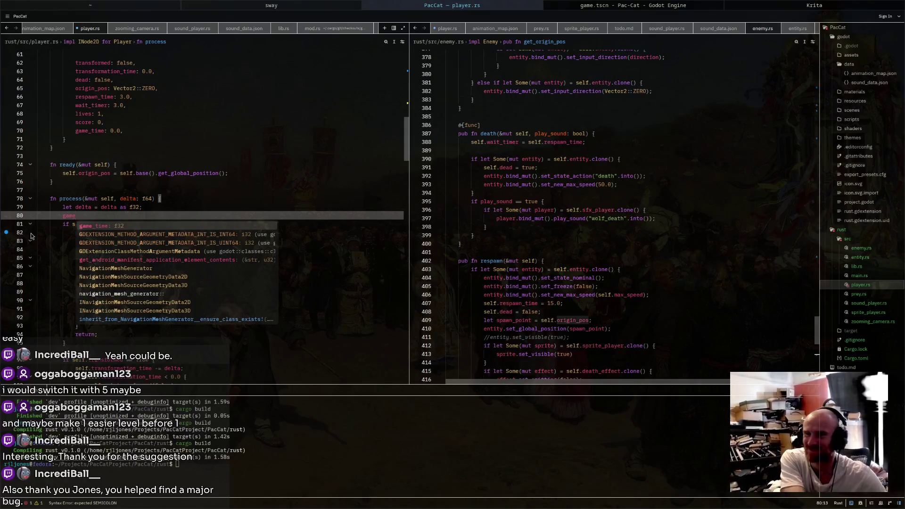
- Complete the line as self.game_time += delta as f32; and bring Godot forward
{"action": "key", "text": "Tab"}
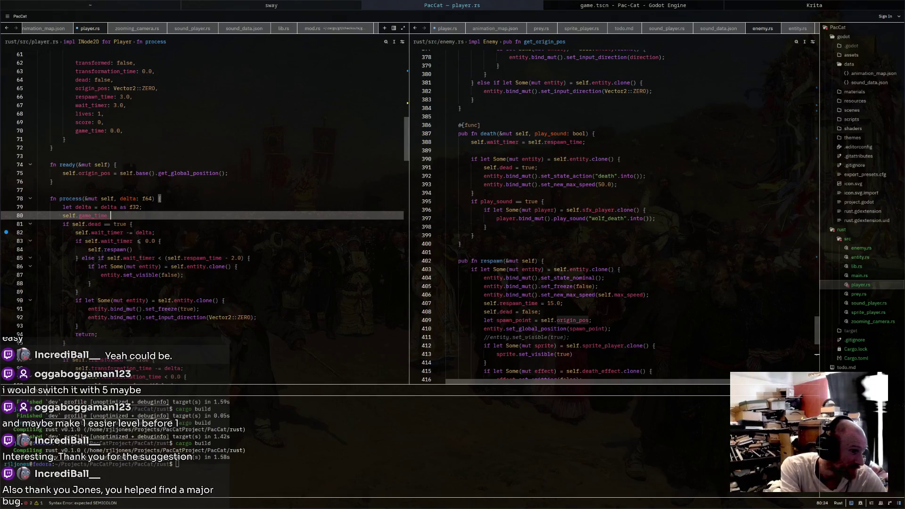
{"action": "type", "text": "+= delta "}
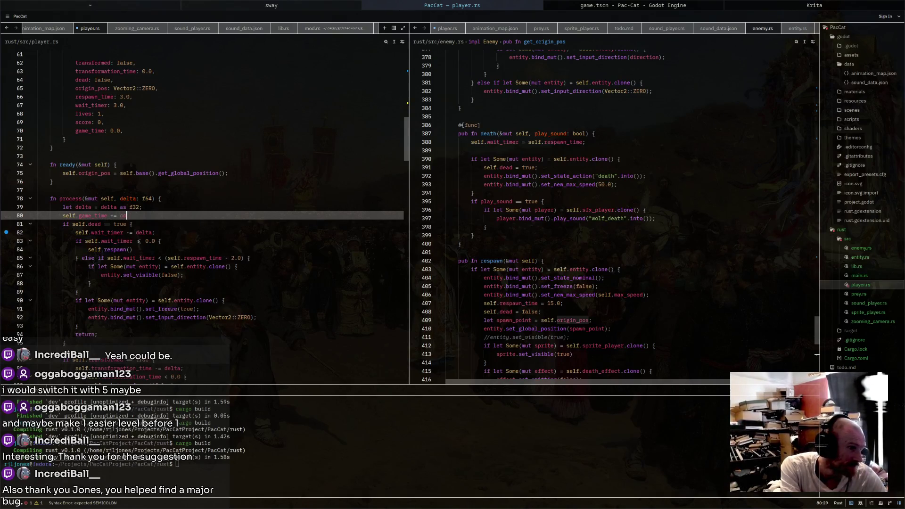
{"action": "type", "text": "as f32"}
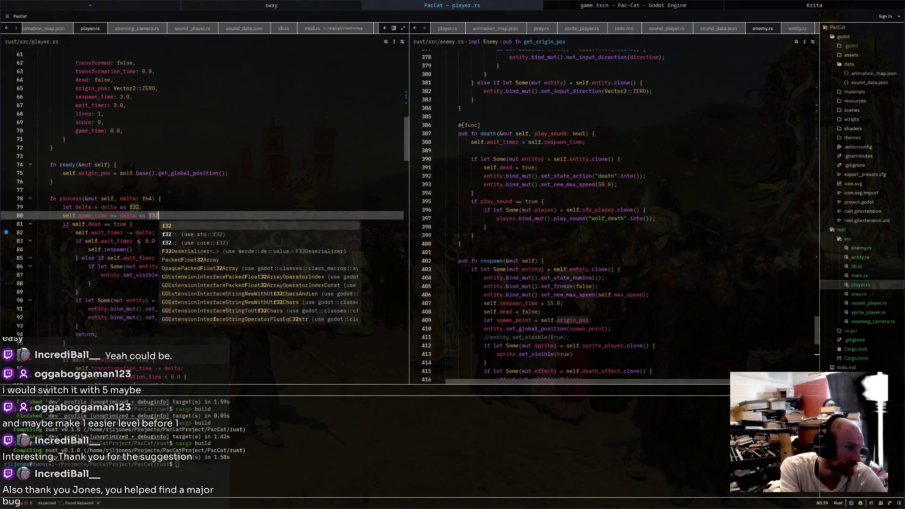
{"action": "type", "text": ";"}
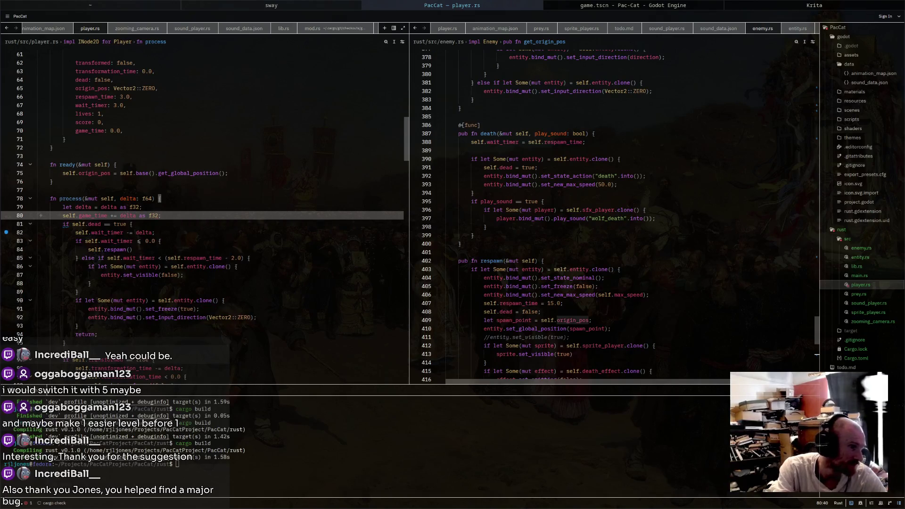
{"action": "scroll", "coordinate": [344, 271], "scroll_direction": "down", "scroll_amount": 10}
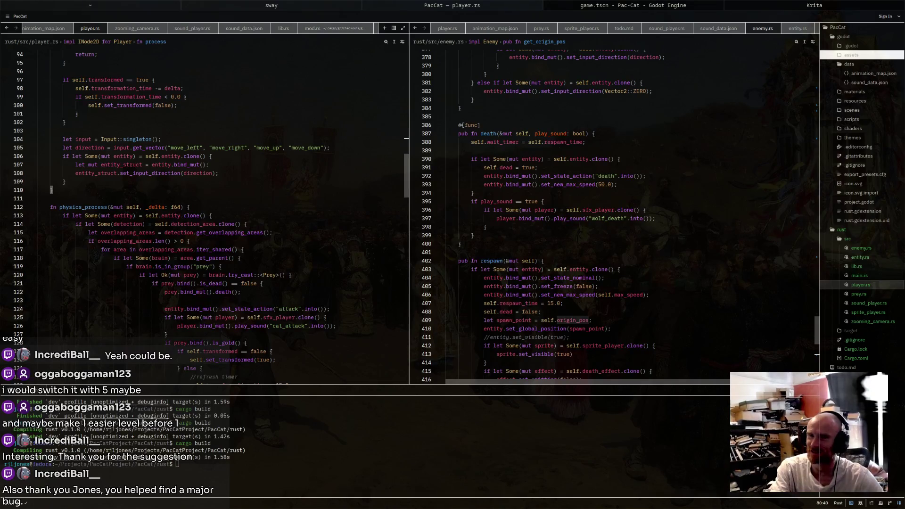
{"action": "left_click", "coordinate": [661, 7]}
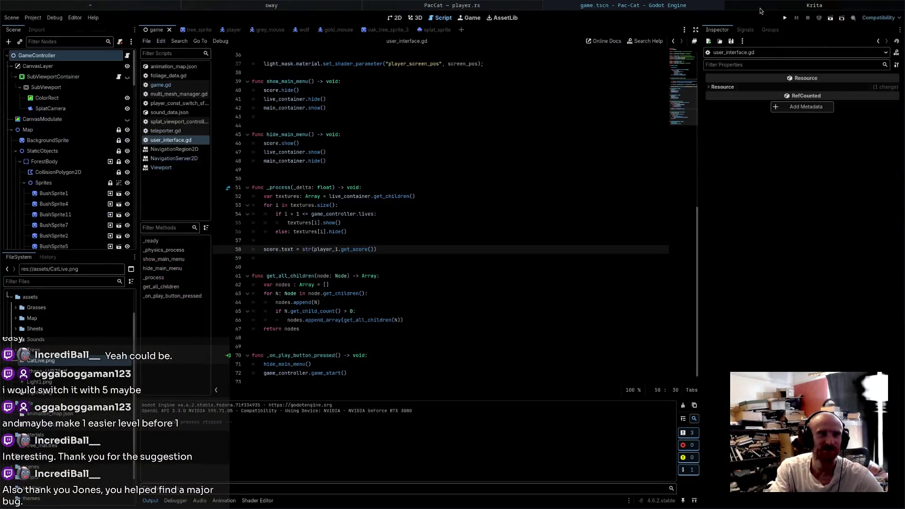
- View the cat artwork in Krita, then return to the PacCat player.rs editor
{"action": "left_click", "coordinate": [761, 8]}
{"action": "scroll", "coordinate": [618, 6], "scroll_direction": "down", "scroll_amount": 4}
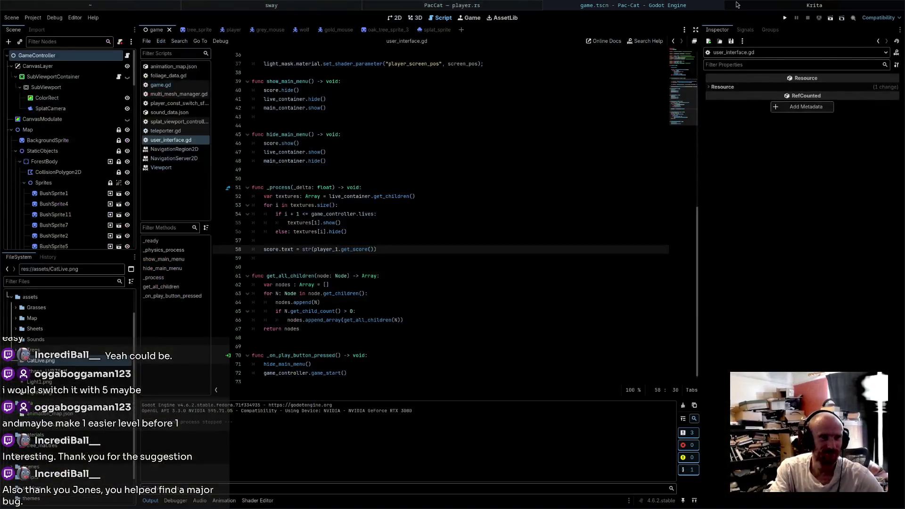
{"action": "left_click", "coordinate": [738, 5]}
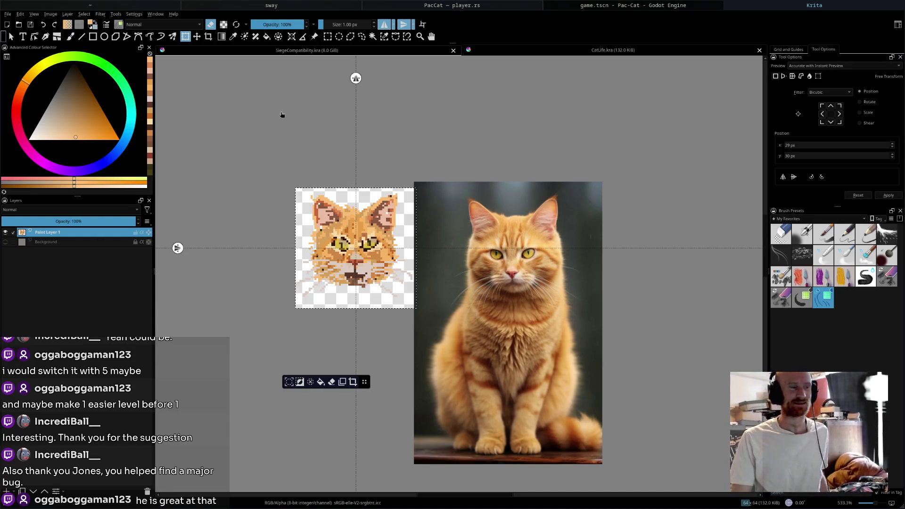
{"action": "left_click", "coordinate": [408, 4]}
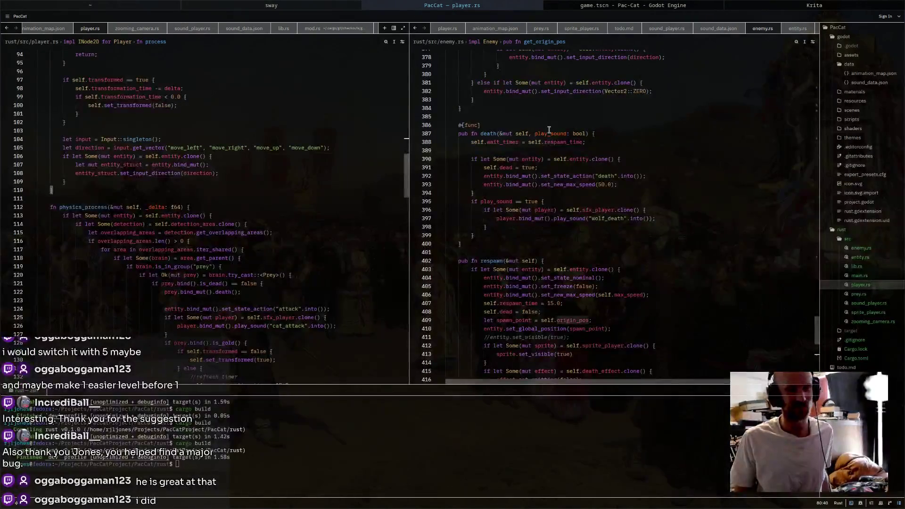
{"action": "left_click", "coordinate": [645, 200]}
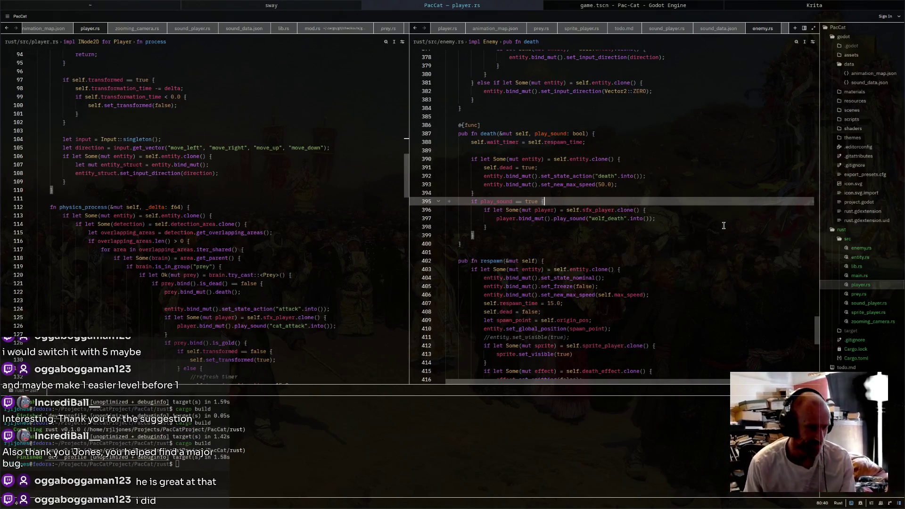
{"action": "scroll", "coordinate": [721, 227], "scroll_direction": "down", "scroll_amount": 4}
{"action": "scroll", "coordinate": [715, 242], "scroll_direction": "down", "scroll_amount": 7}
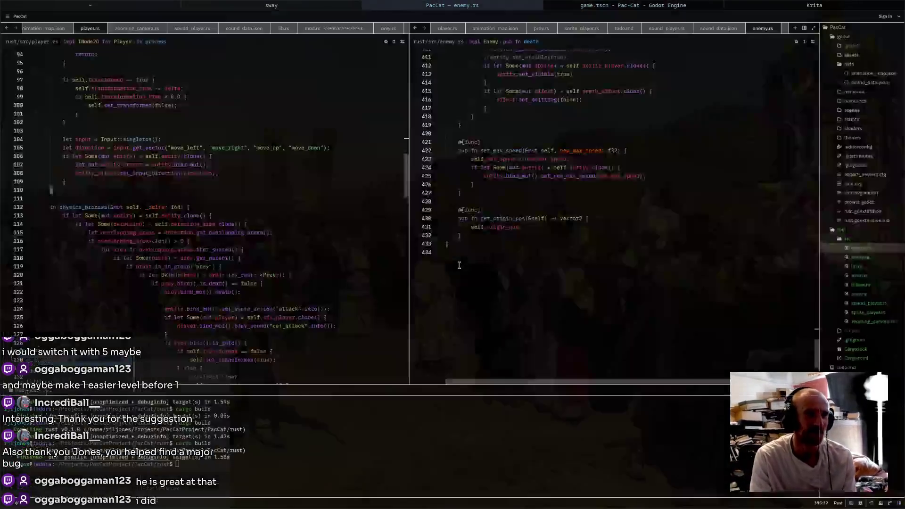
{"action": "left_click", "coordinate": [459, 265]}
{"action": "key", "text": "super+Right"}
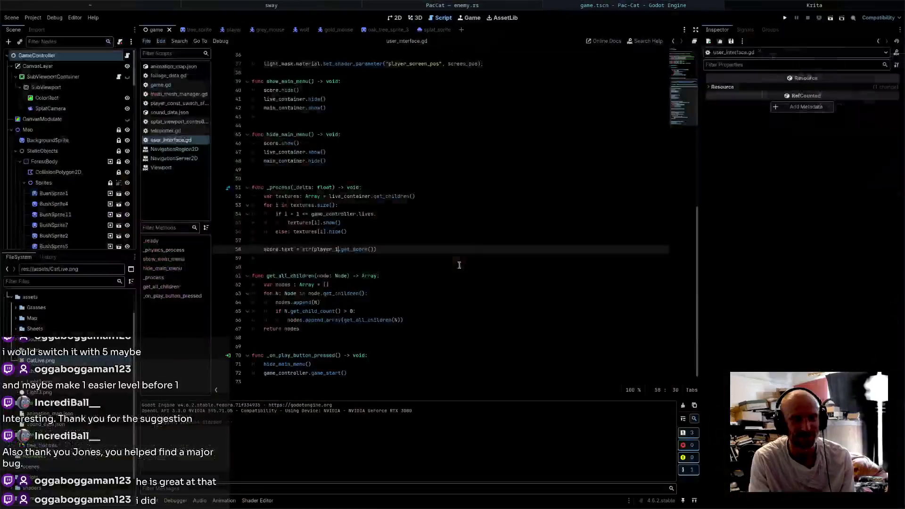
{"action": "key", "text": "super+Left"}
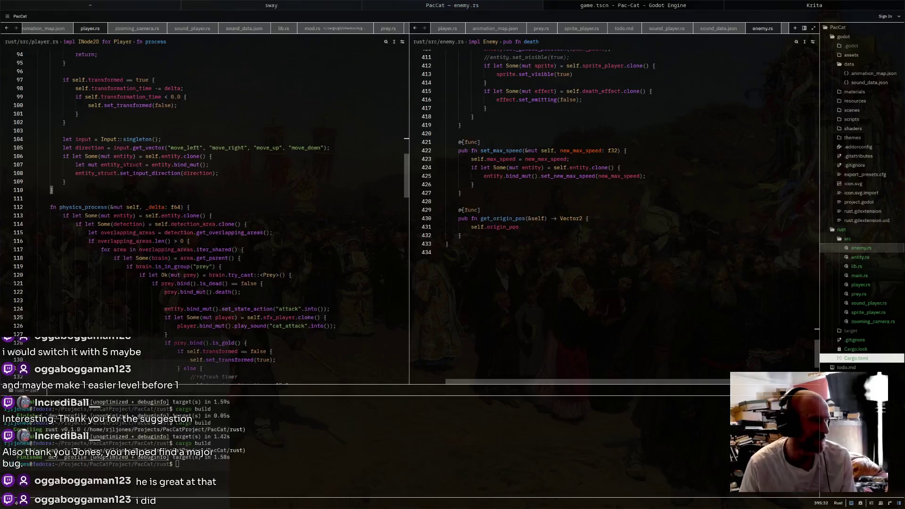
{"action": "left_click", "coordinate": [197, 207]}
{"action": "scroll", "coordinate": [197, 196], "scroll_direction": "up", "scroll_amount": 4}
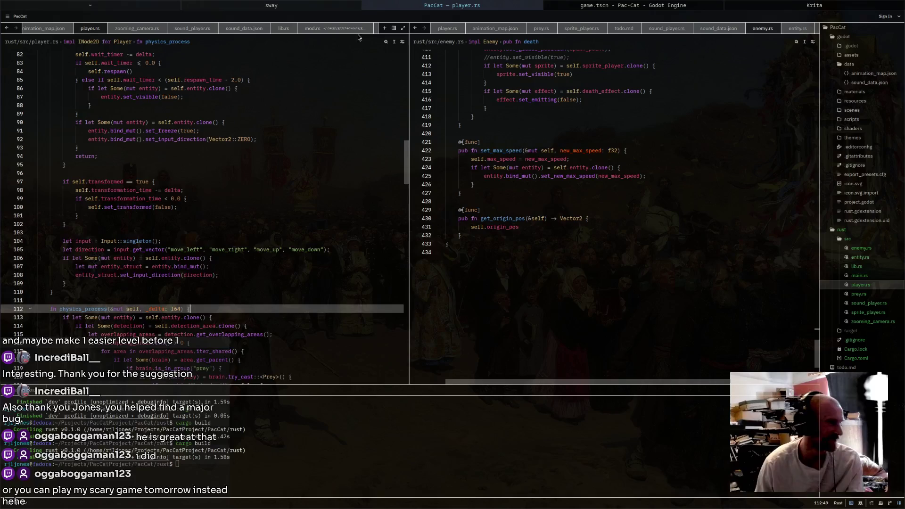
{"action": "scroll", "coordinate": [343, 138], "scroll_direction": "up", "scroll_amount": 10}
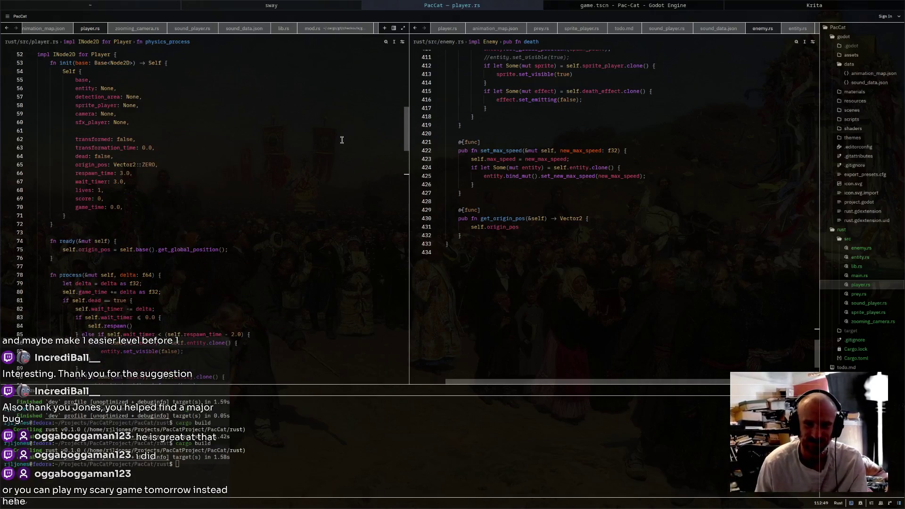
{"action": "scroll", "coordinate": [342, 140], "scroll_direction": "up", "scroll_amount": 12}
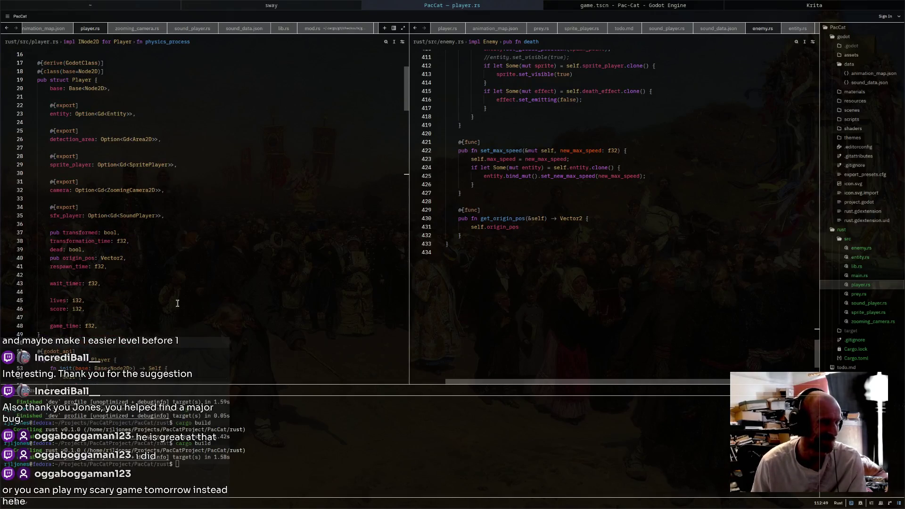
{"action": "left_click", "coordinate": [171, 326]}
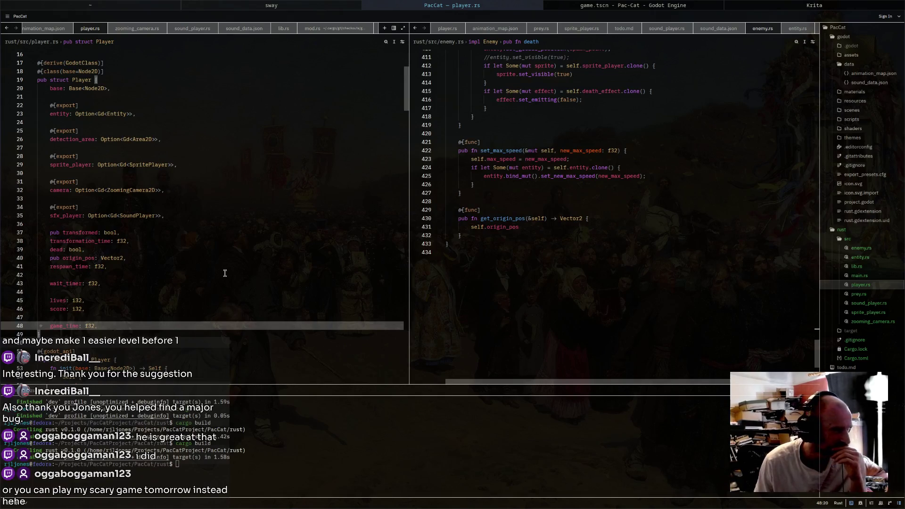
{"action": "scroll", "coordinate": [226, 272], "scroll_direction": "down", "scroll_amount": 5}
{"action": "scroll", "coordinate": [227, 272], "scroll_direction": "down", "scroll_amount": 5}
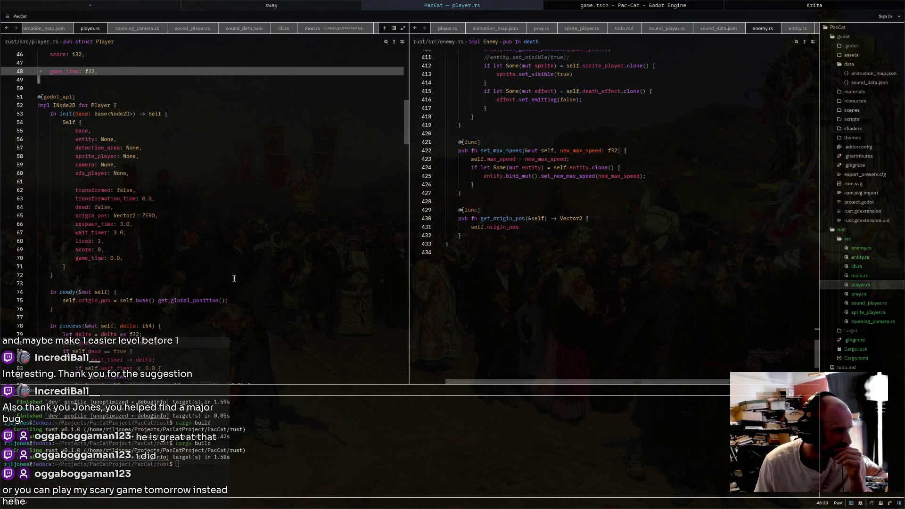
{"action": "scroll", "coordinate": [234, 279], "scroll_direction": "down", "scroll_amount": 1}
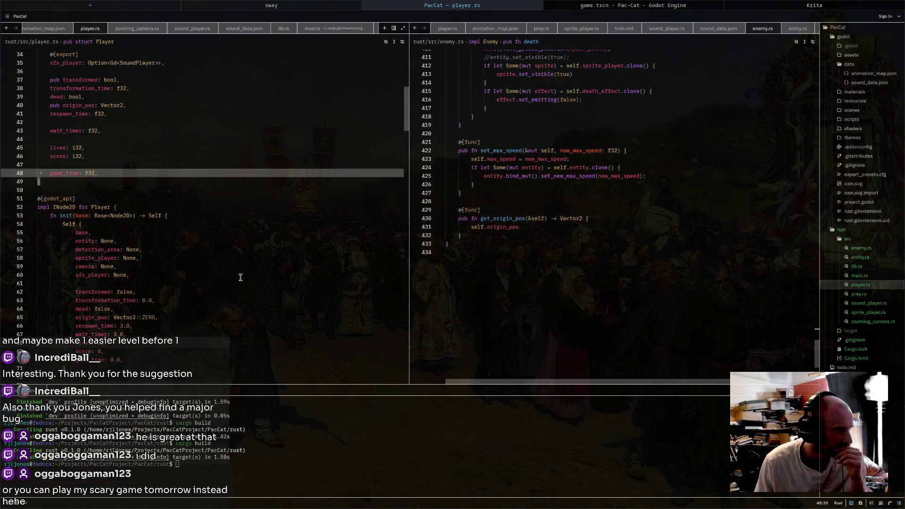
{"action": "scroll", "coordinate": [241, 277], "scroll_direction": "down", "scroll_amount": 5}
{"action": "scroll", "coordinate": [241, 278], "scroll_direction": "down", "scroll_amount": 15}
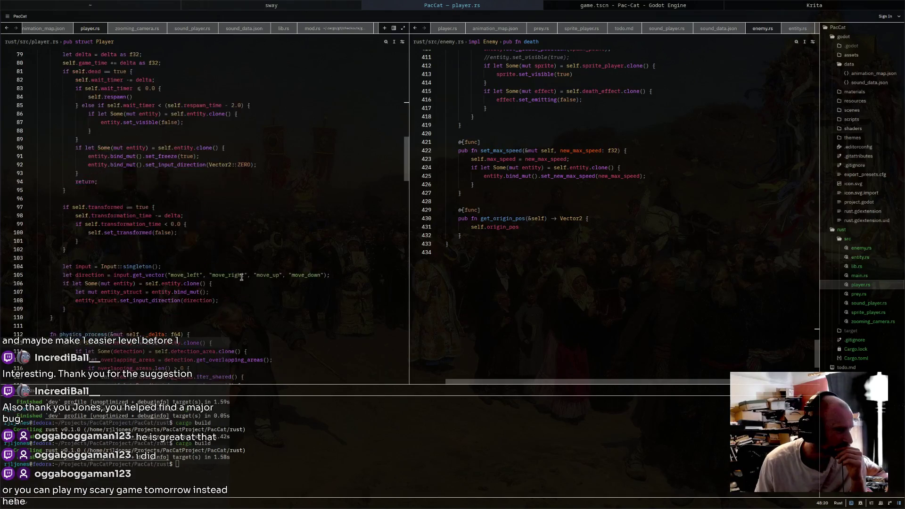
{"action": "scroll", "coordinate": [242, 277], "scroll_direction": "down", "scroll_amount": 15}
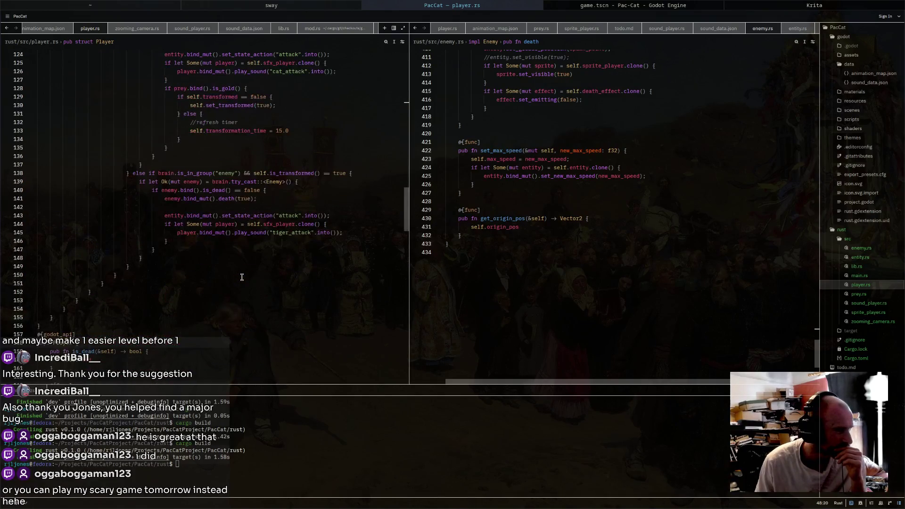
{"action": "scroll", "coordinate": [241, 277], "scroll_direction": "down", "scroll_amount": 20}
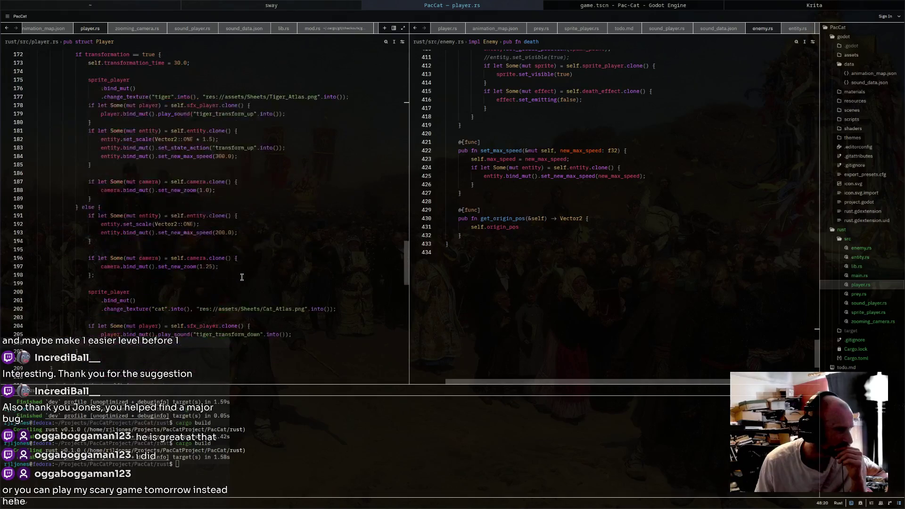
{"action": "scroll", "coordinate": [242, 279], "scroll_direction": "up", "scroll_amount": 20}
{"action": "scroll", "coordinate": [242, 279], "scroll_direction": "up", "scroll_amount": 17}
{"action": "scroll", "coordinate": [242, 279], "scroll_direction": "up", "scroll_amount": 4}
{"action": "scroll", "coordinate": [242, 279], "scroll_direction": "up", "scroll_amount": 2}
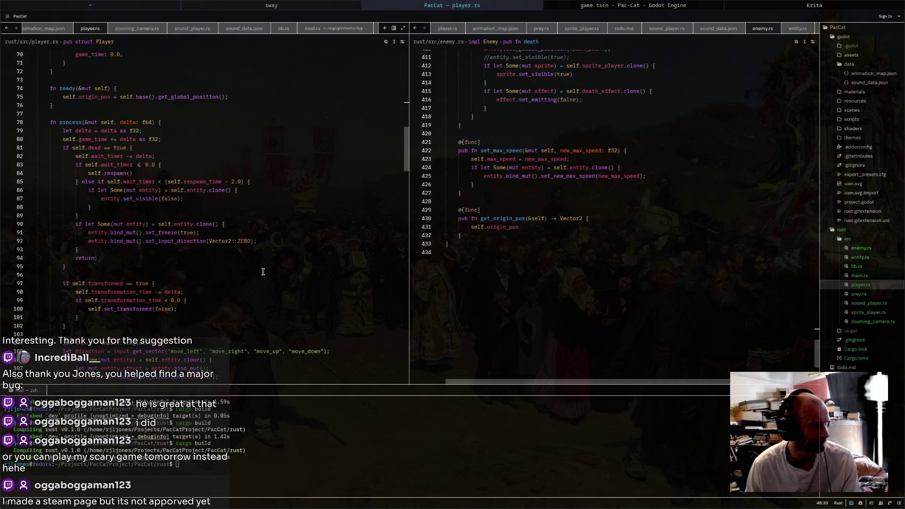
{"action": "scroll", "coordinate": [263, 272], "scroll_direction": "down", "scroll_amount": 20}
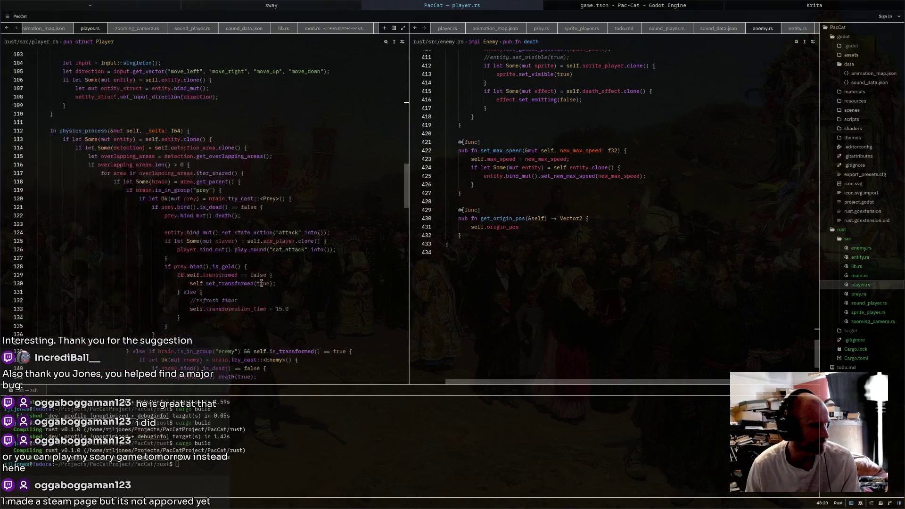
{"action": "scroll", "coordinate": [250, 296], "scroll_direction": "down", "scroll_amount": 15}
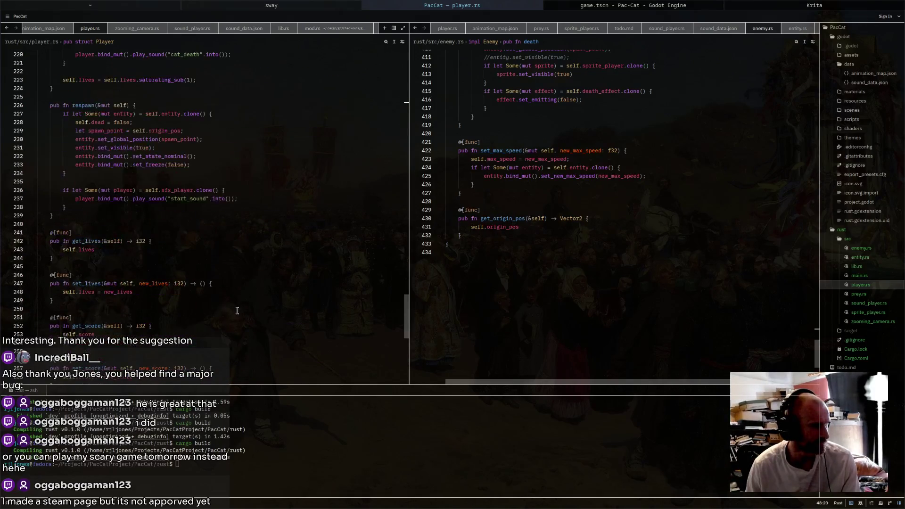
- Add pub fn reset_game_time(&mut self) -> () after set_score, setting self.game_time = 0.0
{"action": "left_click", "coordinate": [175, 157]}
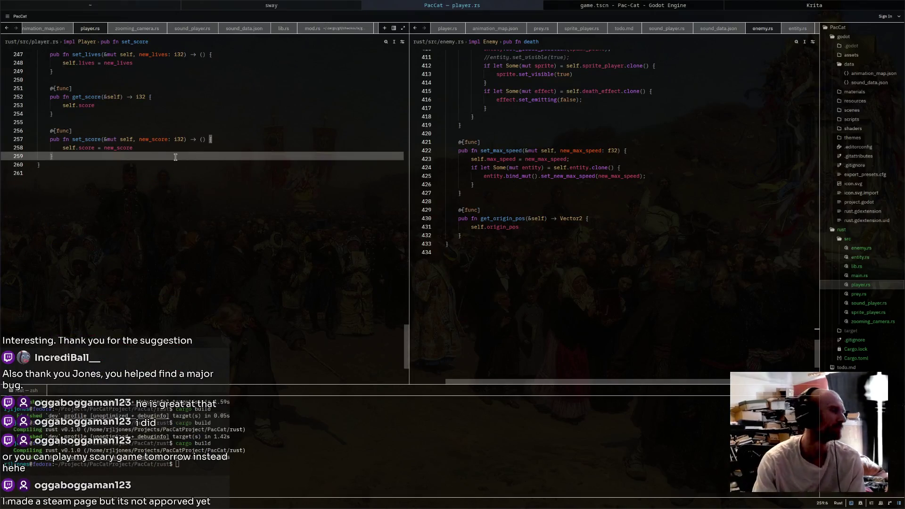
{"action": "key", "text": "Return"}
{"action": "key", "text": "Return"}
{"action": "type", "text": "pub fn reset_game"}
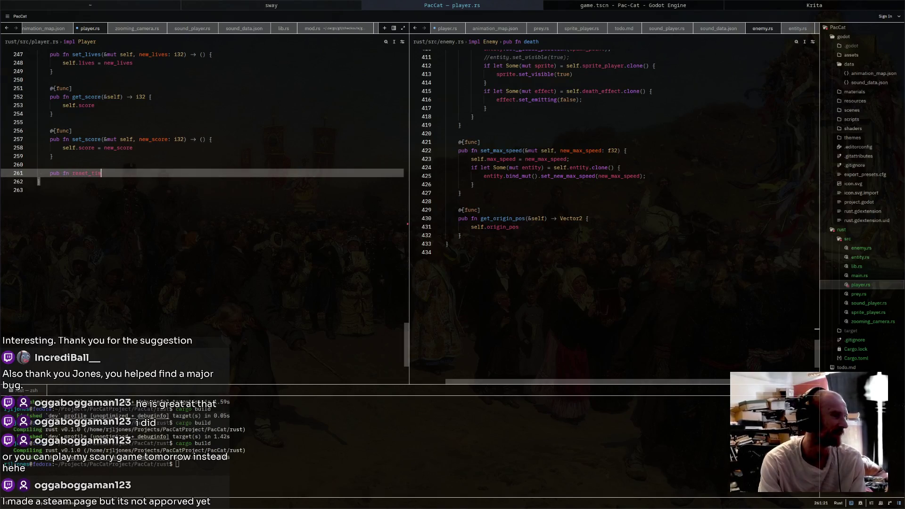
{"action": "type", "text": "_time("}
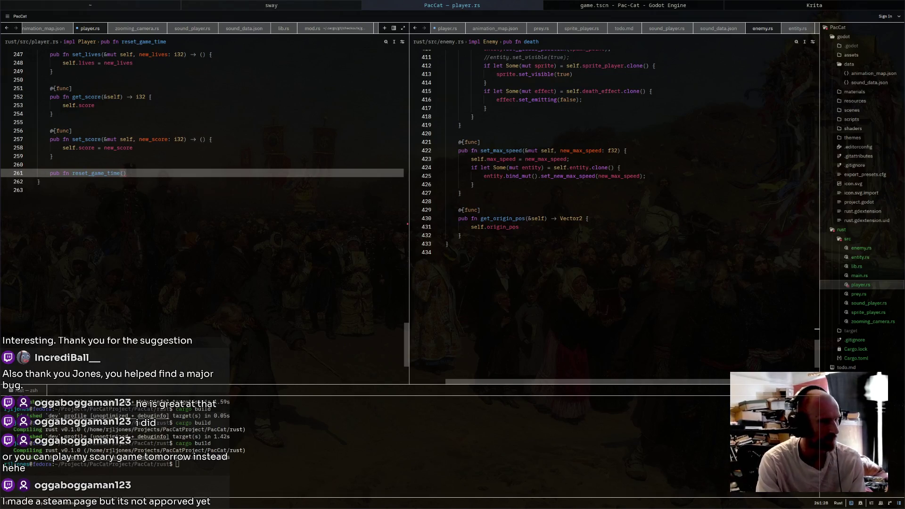
{"action": "type", "text": "&mut self,"}
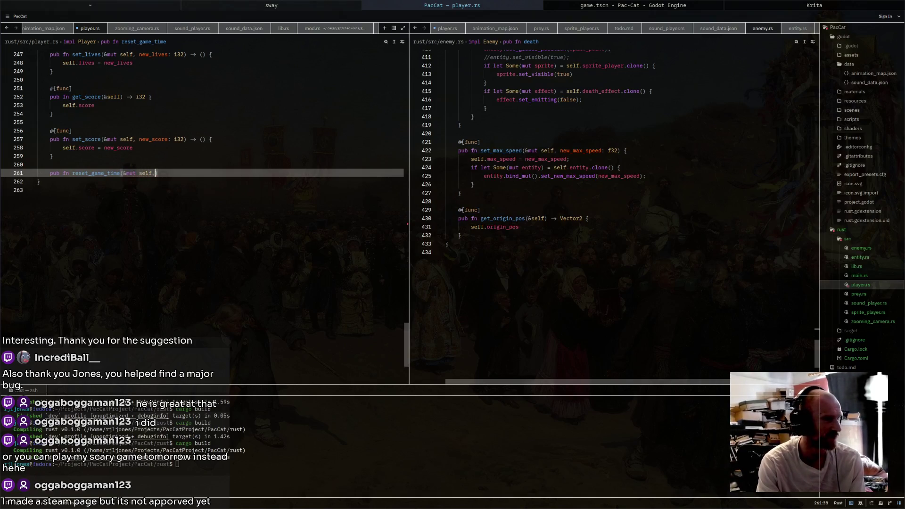
{"action": "key", "text": "BackSpace"}
{"action": "type", "text": "-> "}
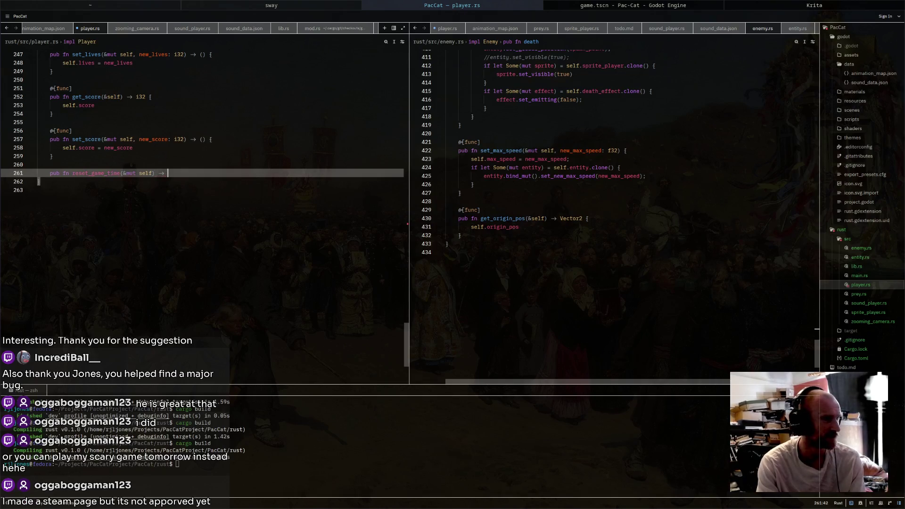
{"action": "type", "text": "() {"}
{"action": "key", "text": "Return"}
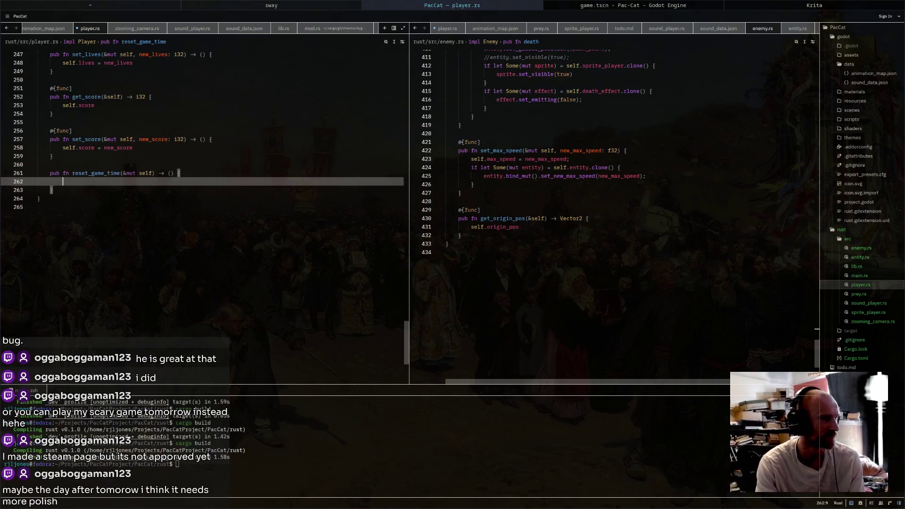
{"action": "type", "text": "self.res"}
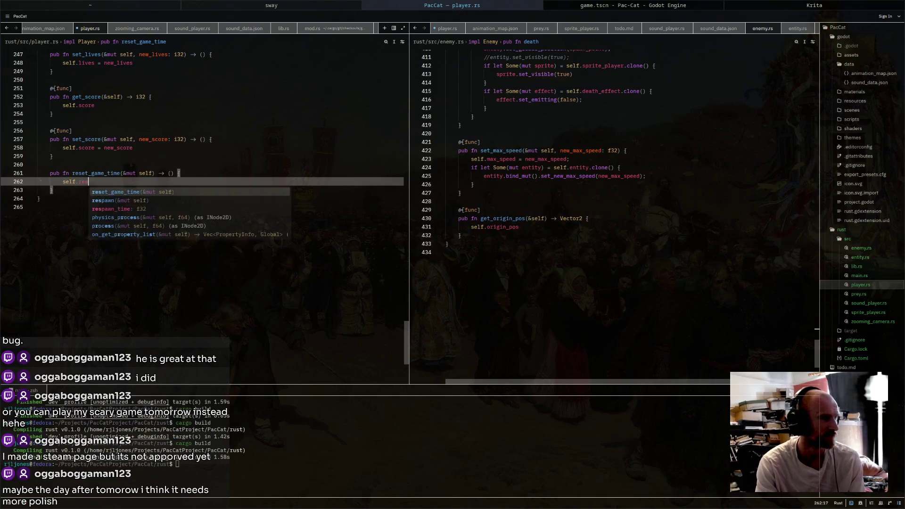
{"action": "key", "text": "Escape"}
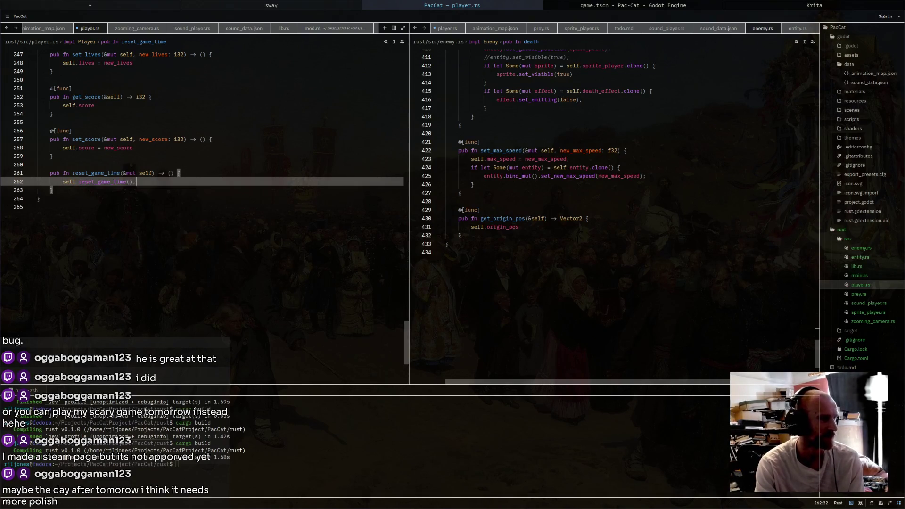
{"action": "key", "text": "BackSpace"}
{"action": "key", "text": "BackSpace"}
{"action": "key", "text": "BackSpace"}
{"action": "type", "text": "game_time = 0.0;"}
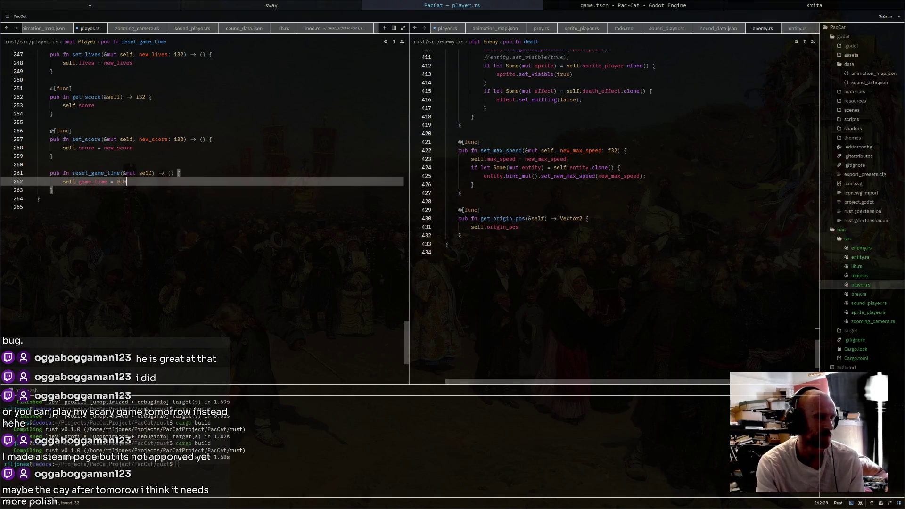
{"action": "left_click", "coordinate": [145, 277]}
- Copy #[func] above reset_game_time, save, and add a blank line after set_score
{"action": "left_click", "coordinate": [85, 128]}
{"action": "key", "text": "shift+Home"}
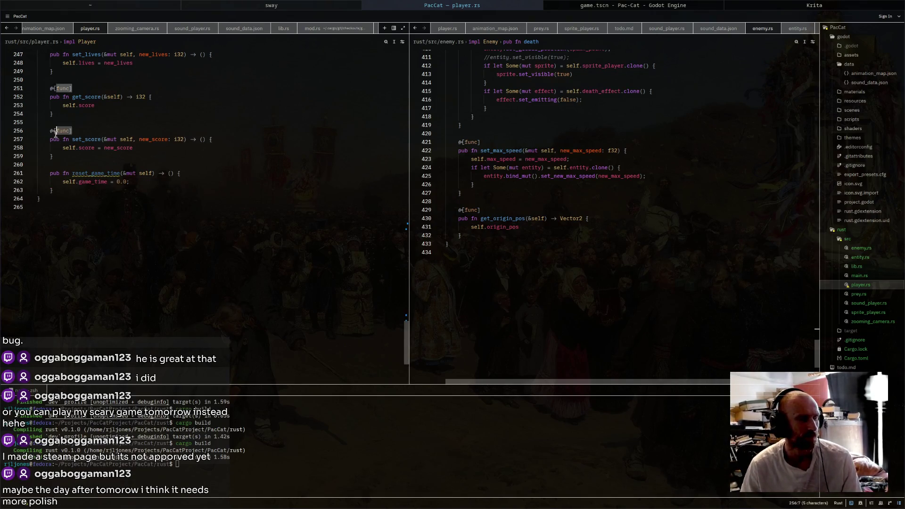
{"action": "key", "text": "ctrl+c"}
{"action": "key", "text": "Down"}
{"action": "key", "text": "Down"}
{"action": "key", "text": "Down"}
{"action": "key", "text": "ctrl+v"}
{"action": "key", "text": "Home"}
{"action": "key", "text": "ctrl+s"}
{"action": "left_click", "coordinate": [254, 241]}
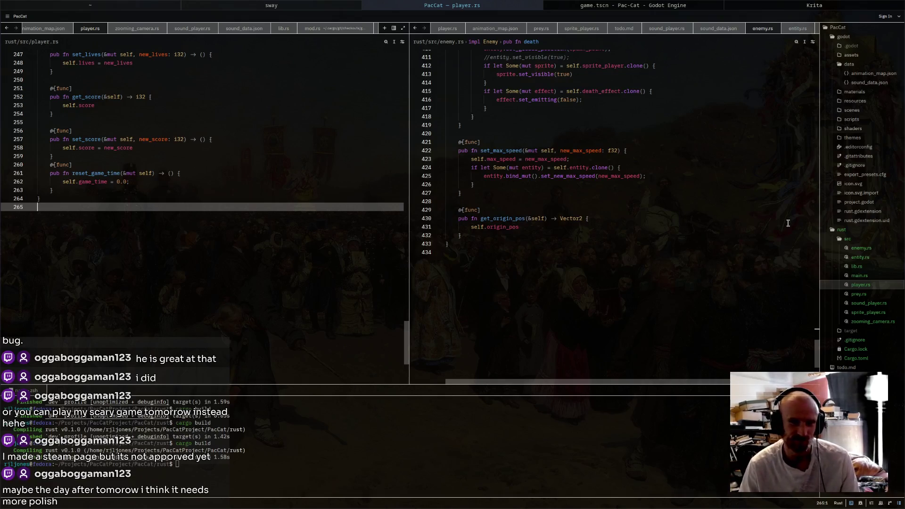
{"action": "left_click", "coordinate": [111, 158]}
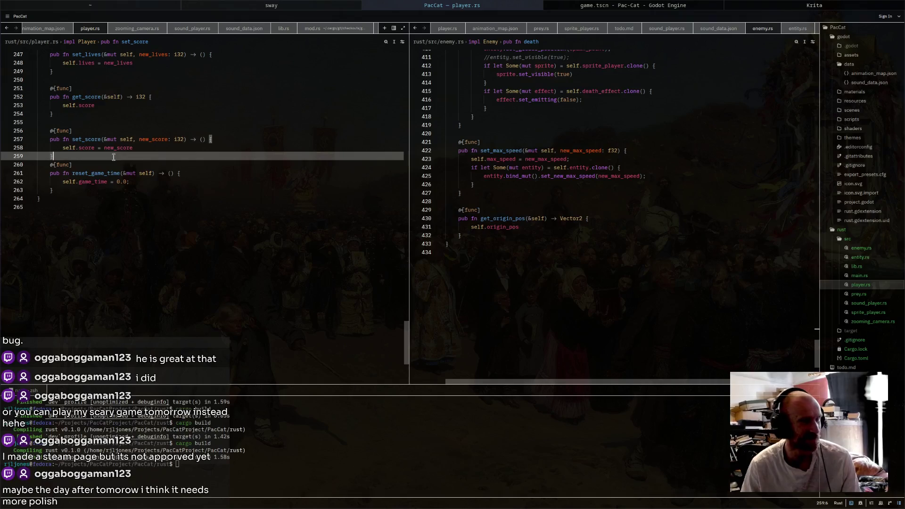
{"action": "key", "text": "Return"}
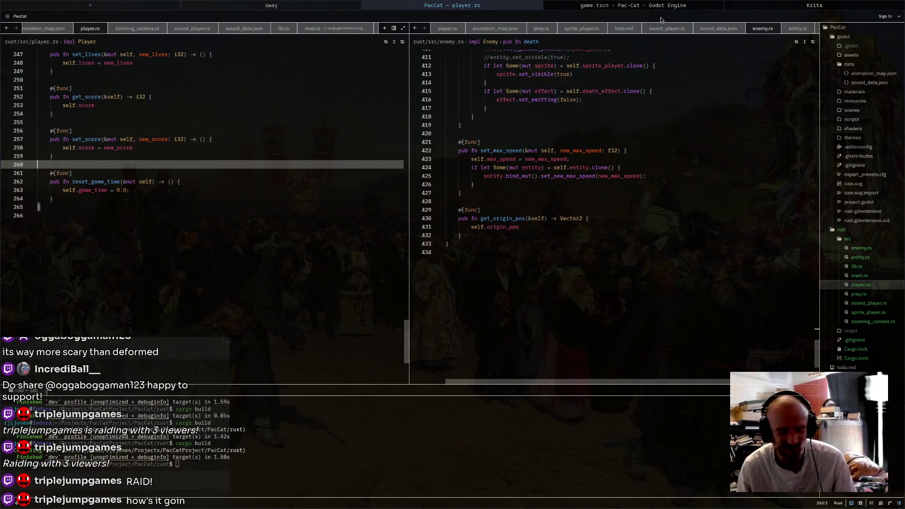
- Review reset_game_time in player.rs, then switch to the Godot Engine window
{"action": "left_click", "coordinate": [835, 29]}
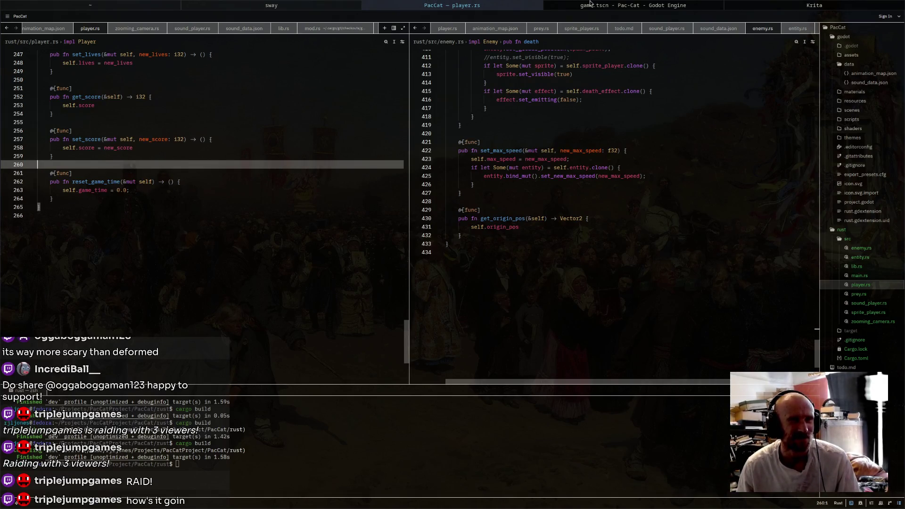
{"action": "left_click", "coordinate": [602, 6]}
{"action": "left_click", "coordinate": [433, 4]}
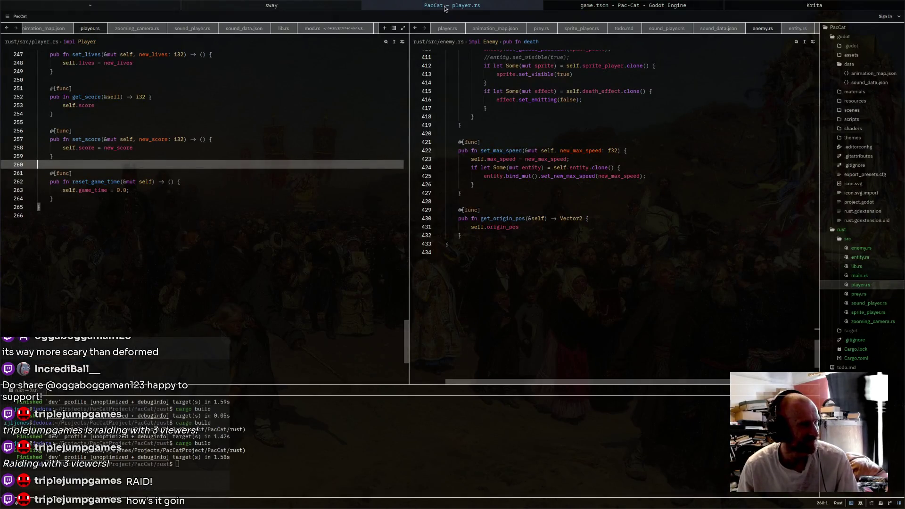
{"action": "left_click", "coordinate": [282, 172]}
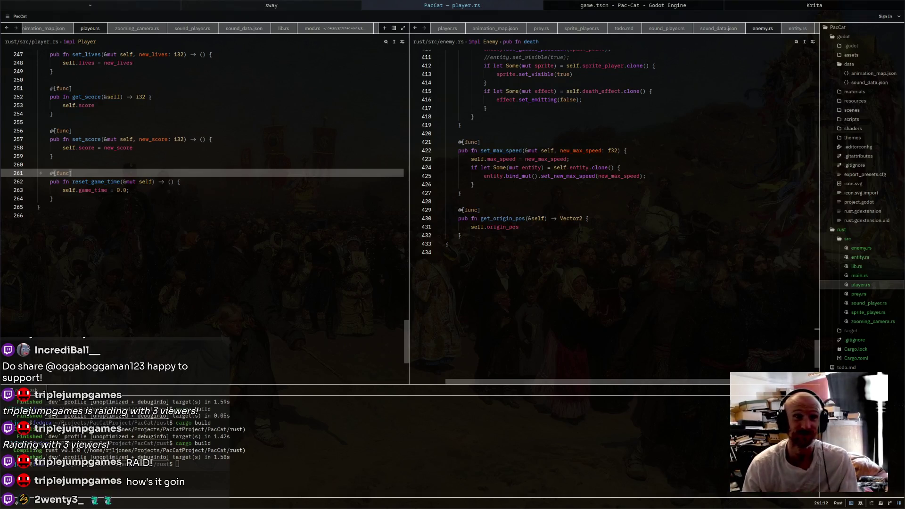
{"action": "key", "text": "super+Right"}
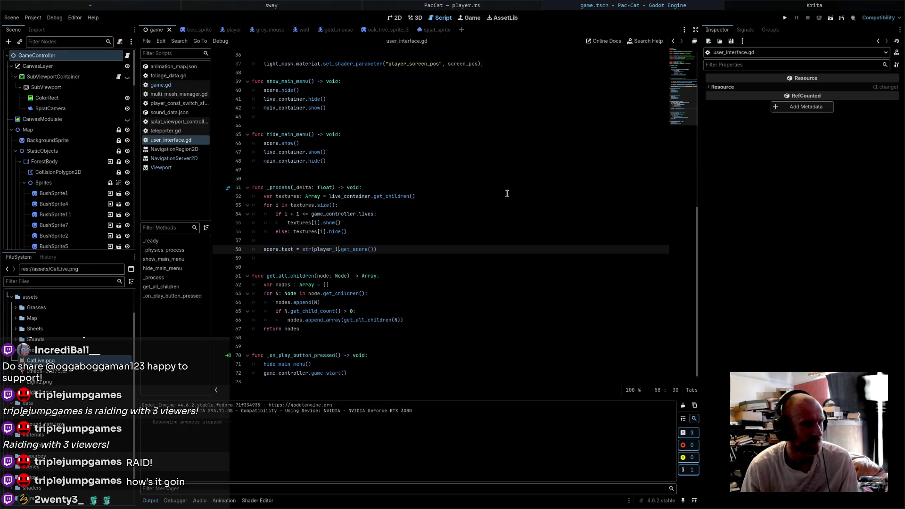
- Check Zed's cargo build progress, then inspect the UserInterface node in Godot's scene tree
{"action": "left_click", "coordinate": [407, 5]}
{"action": "left_click", "coordinate": [565, 8]}
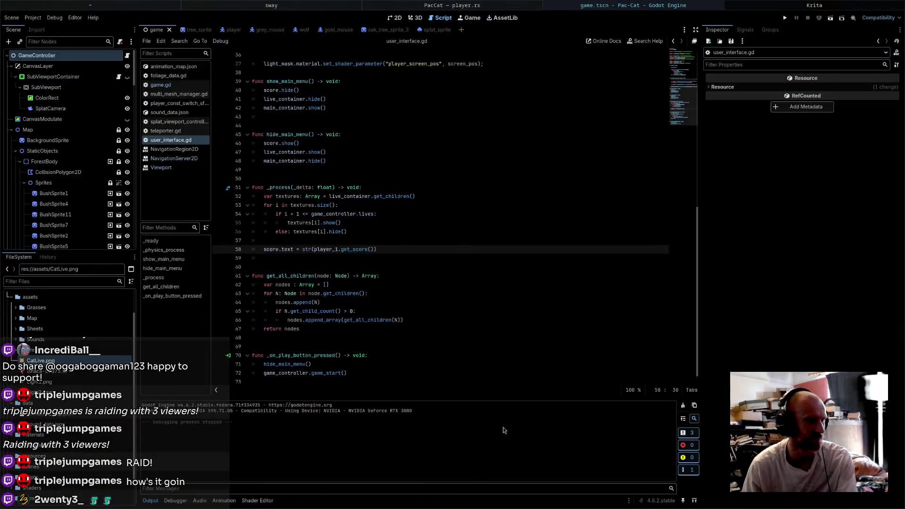
{"action": "left_click", "coordinate": [472, 4]}
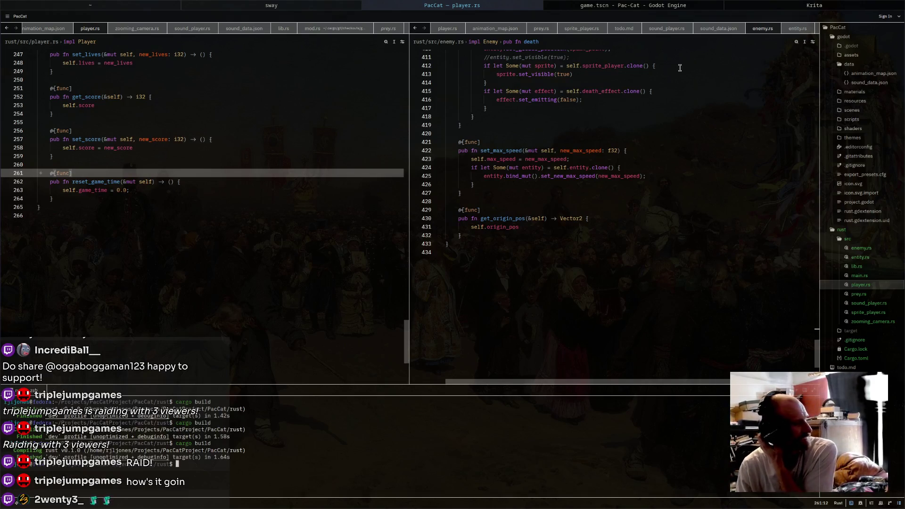
{"action": "left_click", "coordinate": [693, 4]}
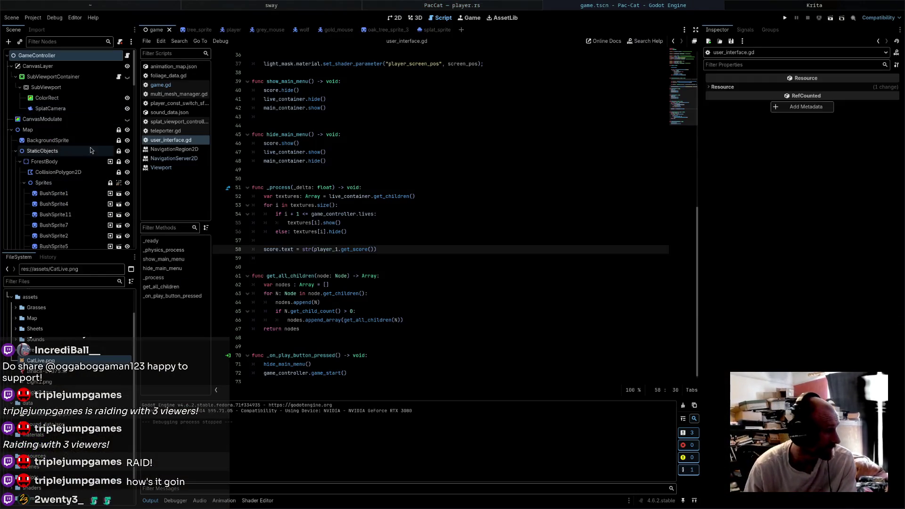
{"action": "scroll", "coordinate": [95, 154], "scroll_direction": "down", "scroll_amount": 3}
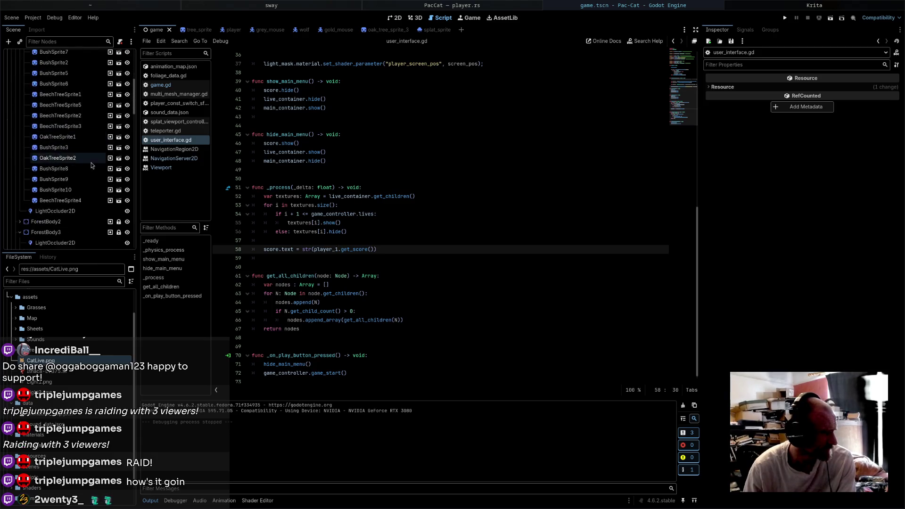
{"action": "scroll", "coordinate": [56, 146], "scroll_direction": "up", "scroll_amount": 3}
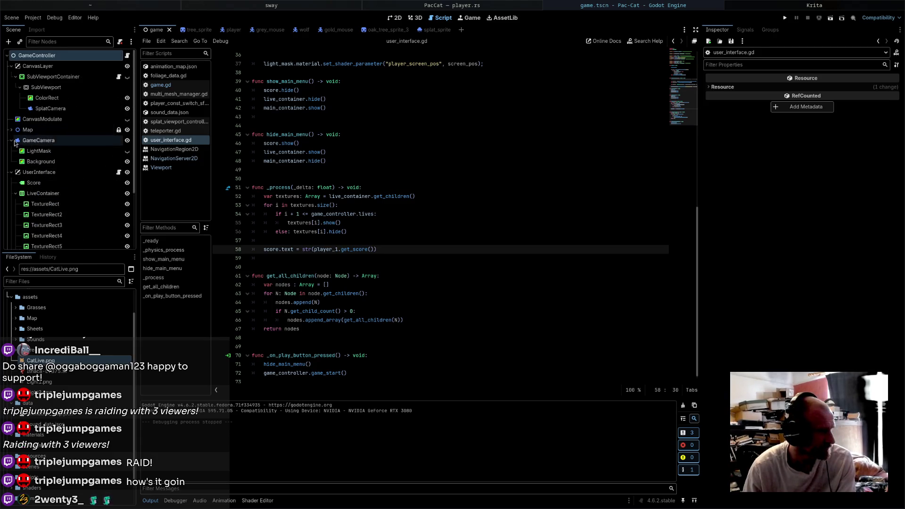
{"action": "left_click", "coordinate": [9, 154]}
{"action": "left_click", "coordinate": [38, 151]}
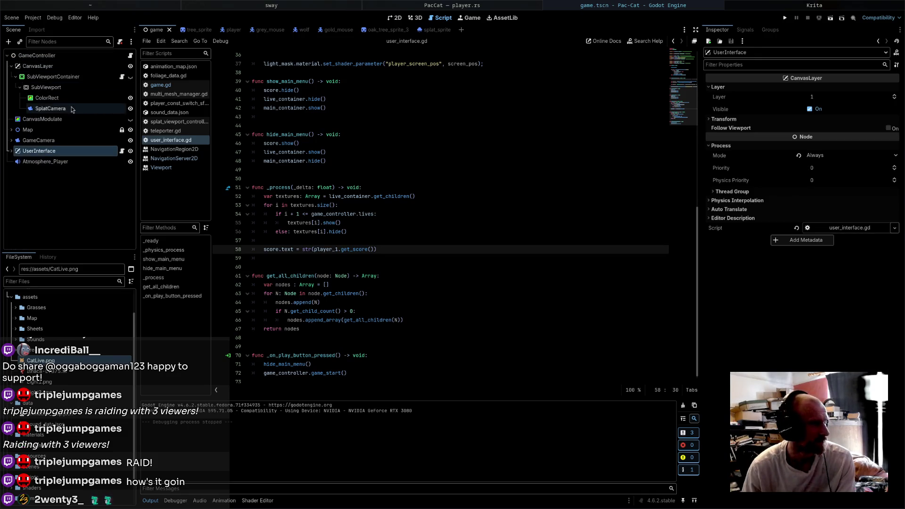
{"action": "left_click", "coordinate": [11, 152]}
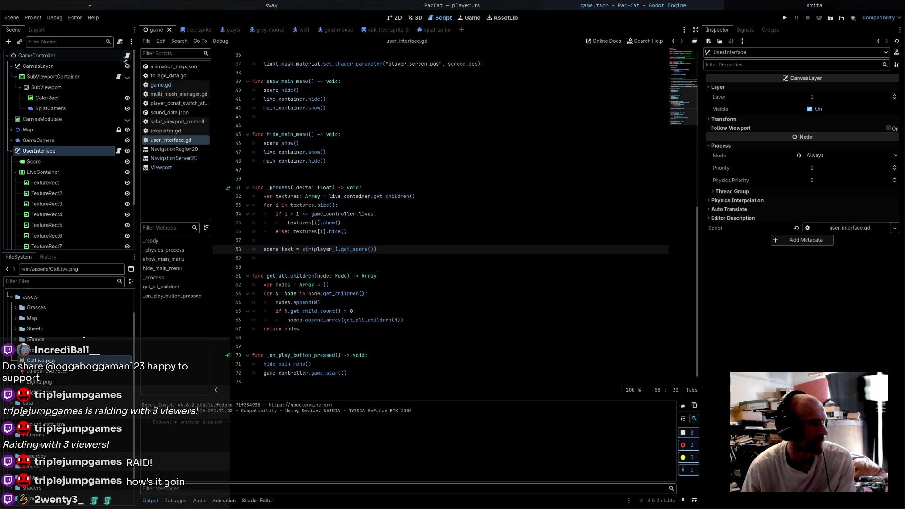
- In game.gd, add player.reset_game_time() after player.set_score(0), then return to Zed
{"action": "left_click", "coordinate": [161, 85]}
{"action": "left_click", "coordinate": [335, 251]}
{"action": "key", "text": "Return"}
{"action": "type", "text": "player."}
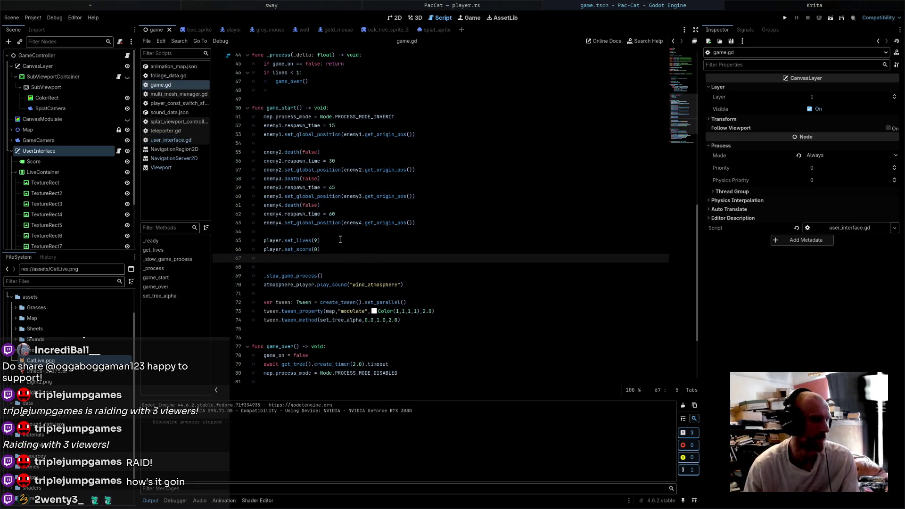
{"action": "type", "text": "reset"}
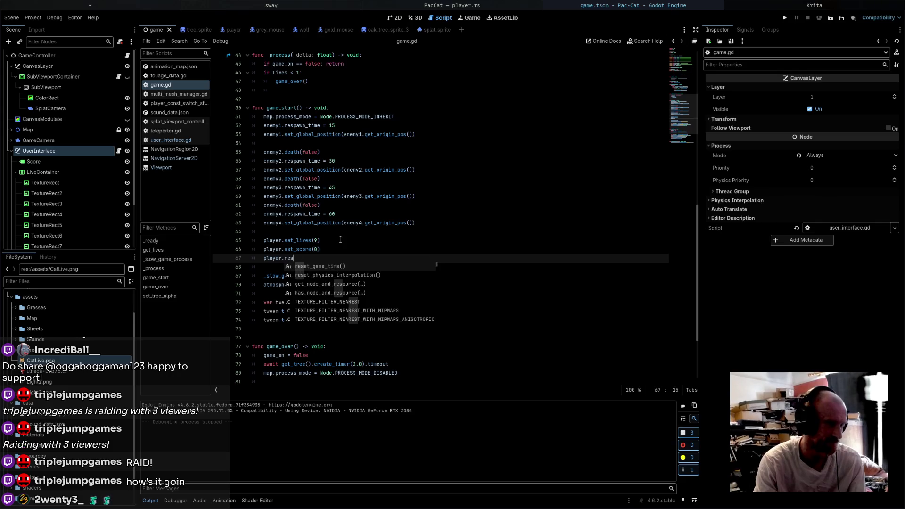
{"action": "key", "text": "Return"}
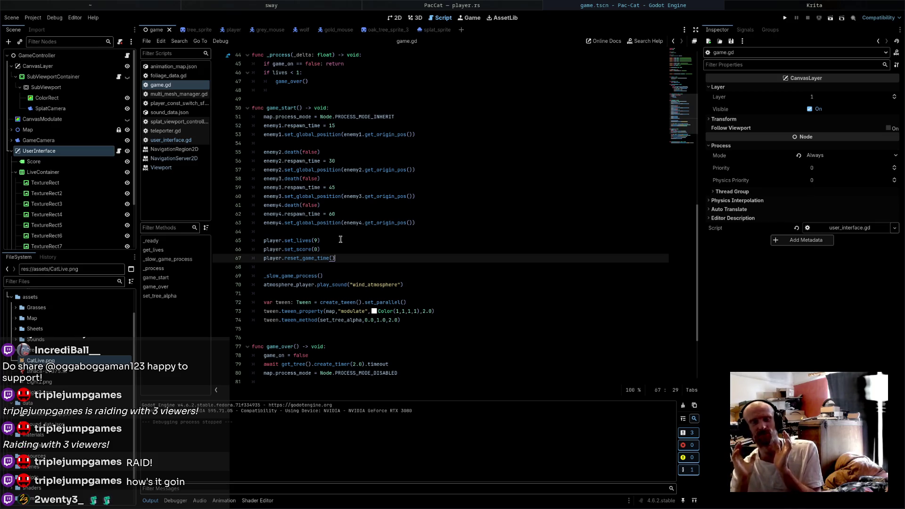
{"action": "key", "text": "super+Left"}
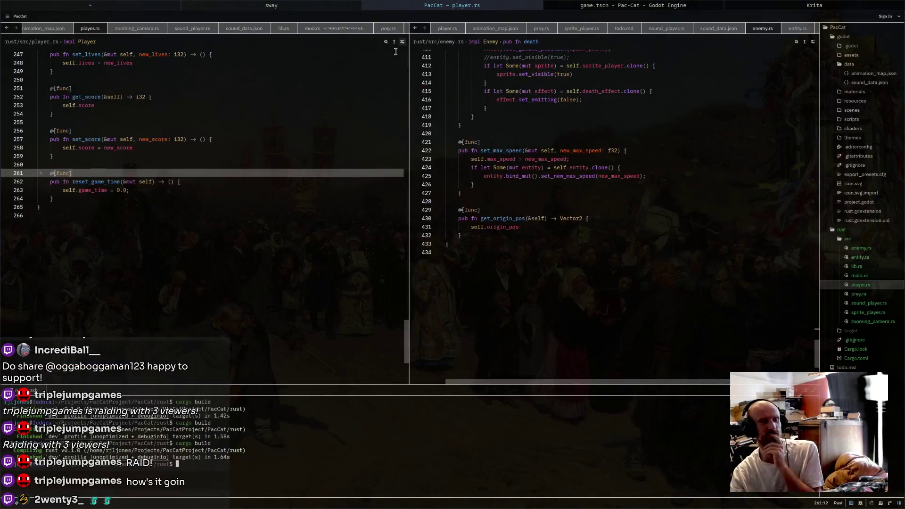
{"action": "scroll", "coordinate": [246, 182], "scroll_direction": "up", "scroll_amount": 15}
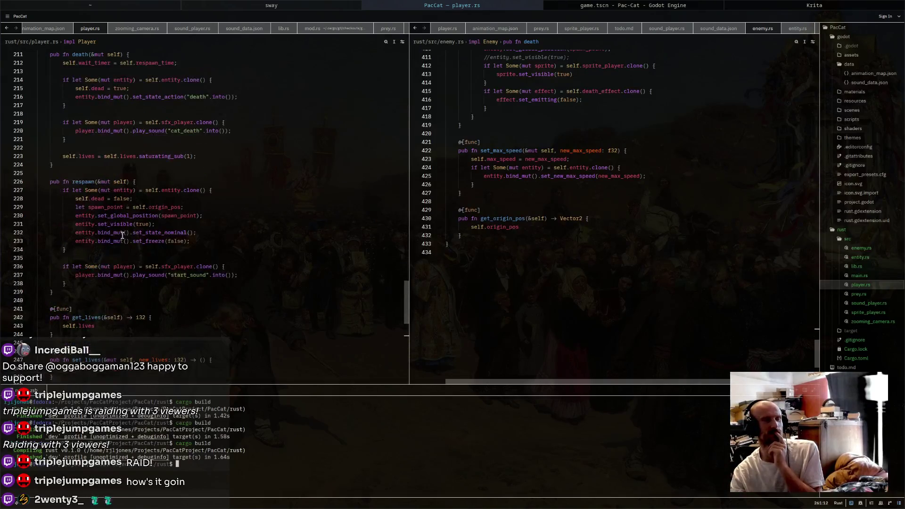
{"action": "scroll", "coordinate": [122, 235], "scroll_direction": "up", "scroll_amount": 7}
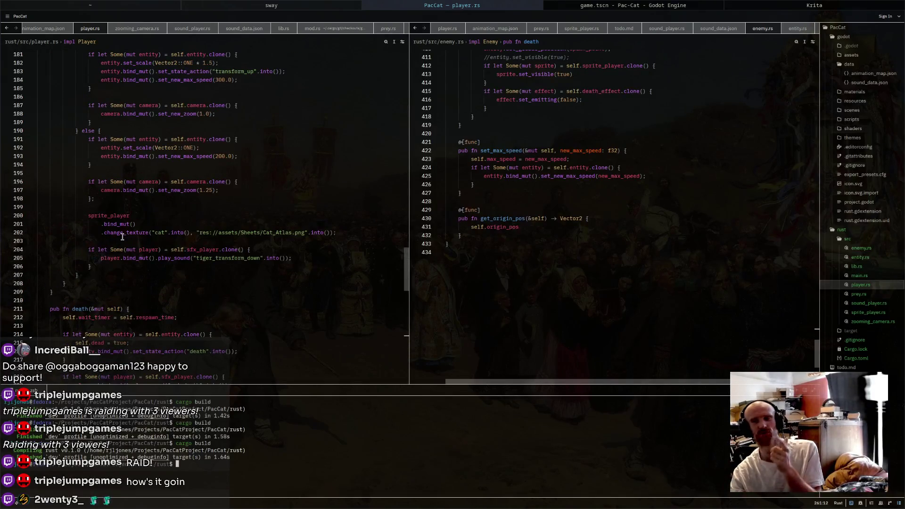
{"action": "scroll", "coordinate": [126, 228], "scroll_direction": "up", "scroll_amount": 11}
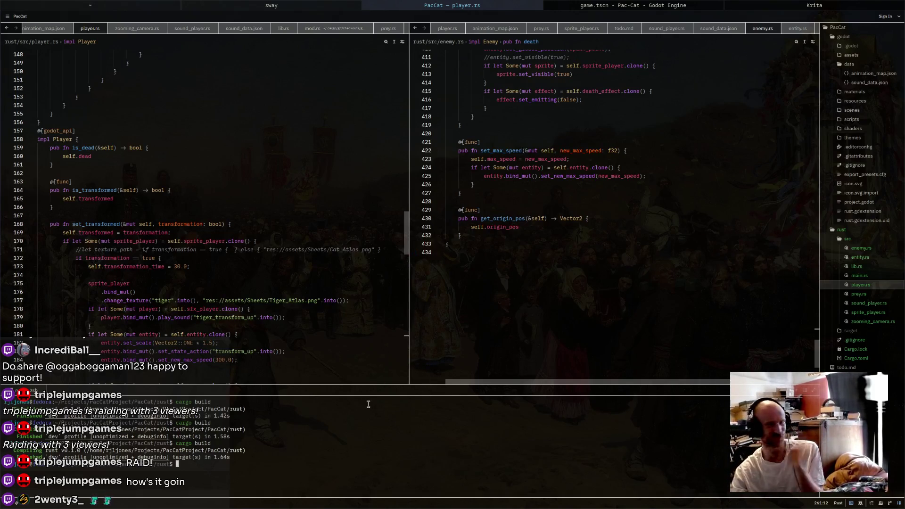
{"action": "scroll", "coordinate": [213, 343], "scroll_direction": "up", "scroll_amount": 20}
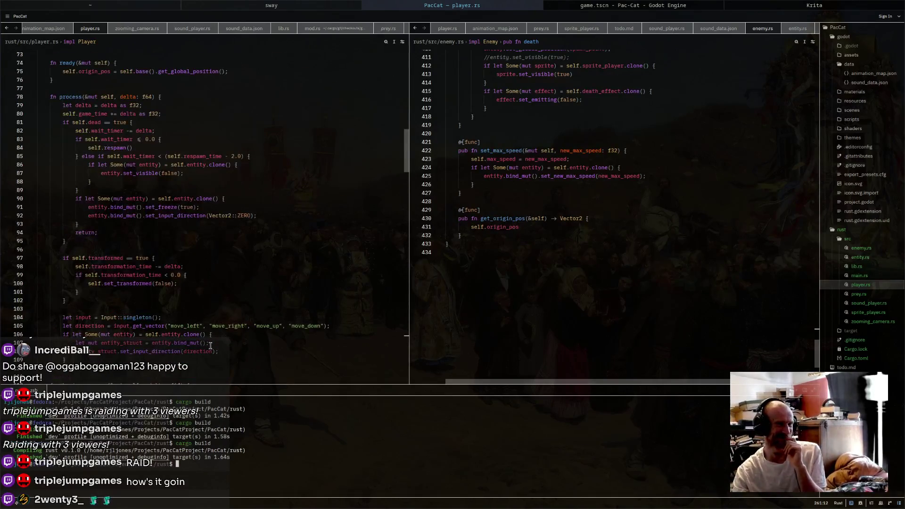
{"action": "scroll", "coordinate": [211, 346], "scroll_direction": "up", "scroll_amount": 5}
{"action": "scroll", "coordinate": [211, 347], "scroll_direction": "down", "scroll_amount": 18}
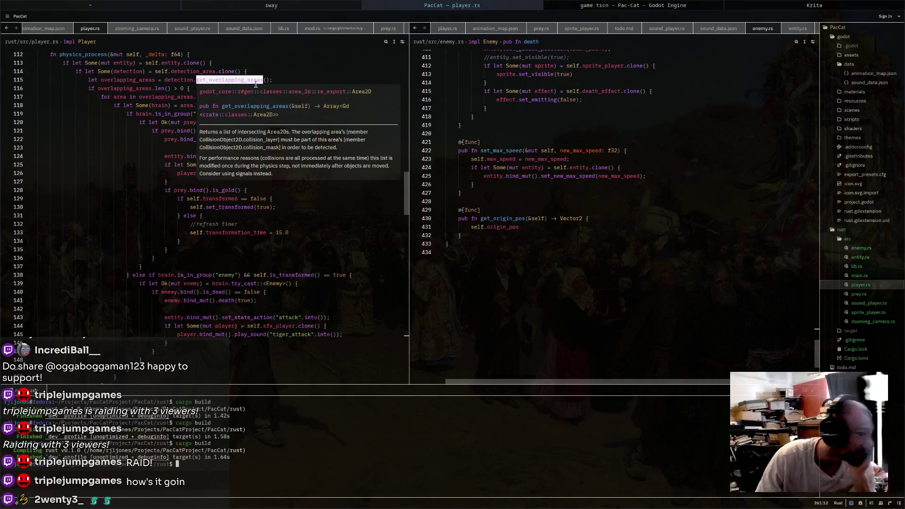
{"action": "left_click", "coordinate": [171, 164]}
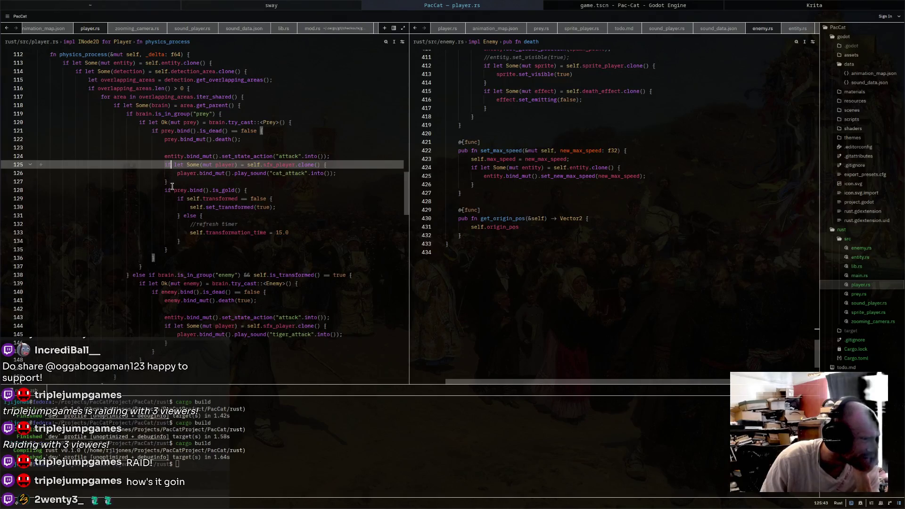
{"action": "left_click", "coordinate": [186, 182]}
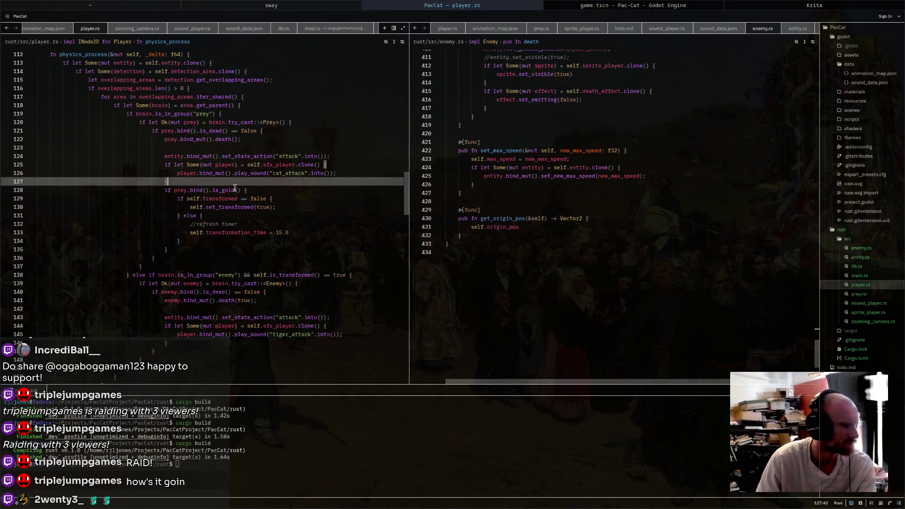
- After the cat_attack block, write let time_multiplier = self.game_time * 0.01;
{"action": "mouse_move", "coordinate": [192, 172]}
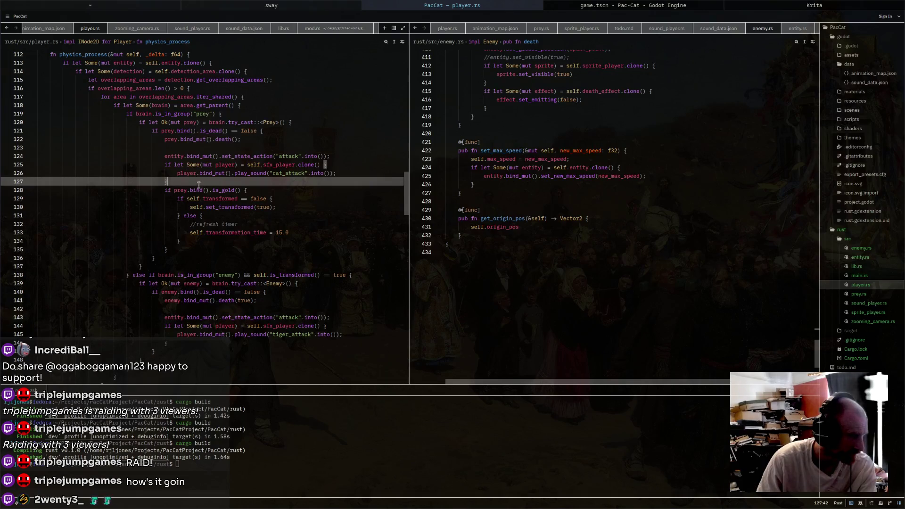
{"action": "key", "text": "Return"}
{"action": "key", "text": "Return"}
{"action": "key", "text": "Return"}
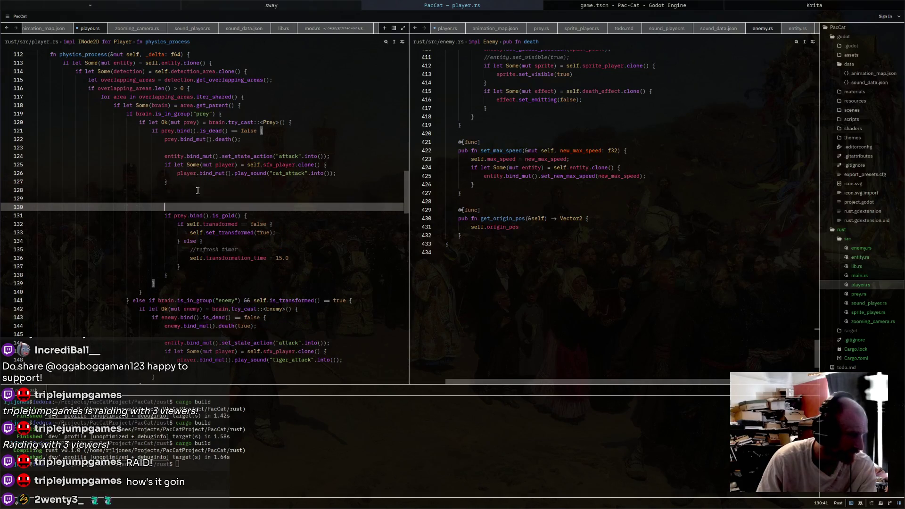
{"action": "key", "text": "Up"}
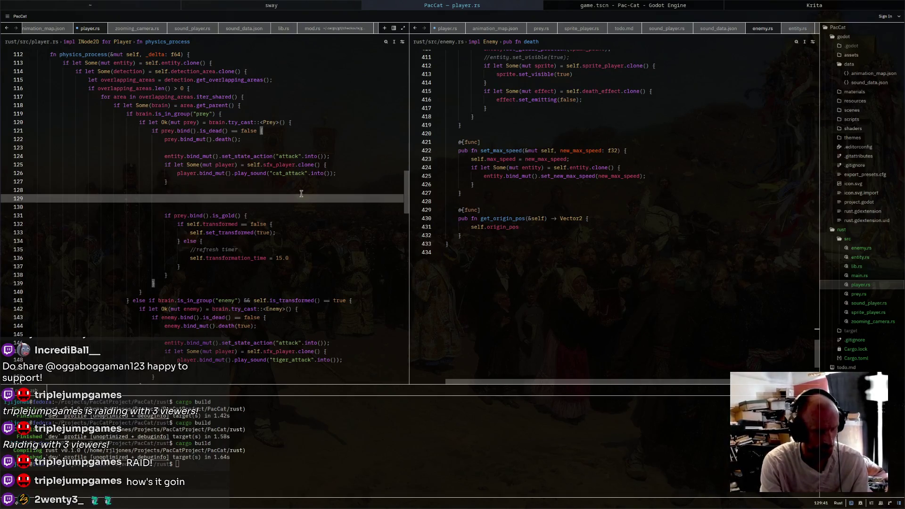
{"action": "type", "text": "s"}
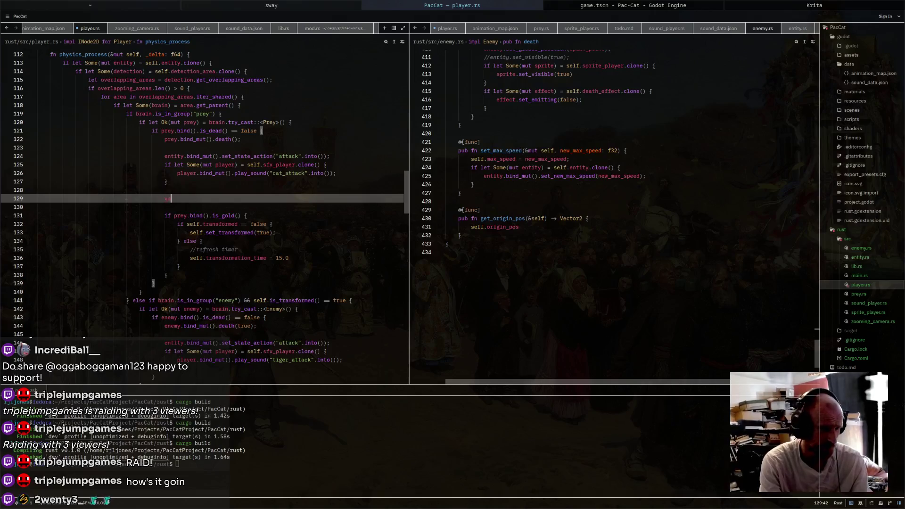
{"action": "type", "text": "time"}
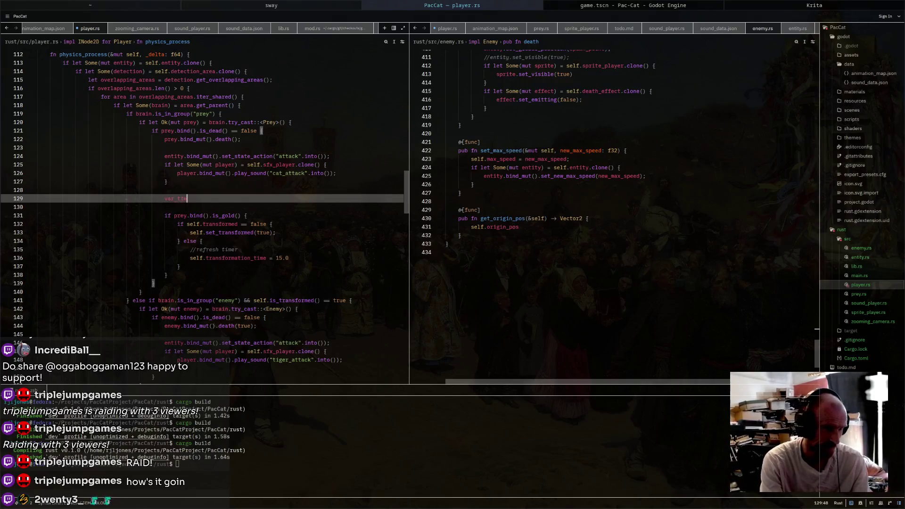
{"action": "key", "text": "BackSpace"}
{"action": "key", "text": "BackSpace"}
{"action": "key", "text": "BackSpace"}
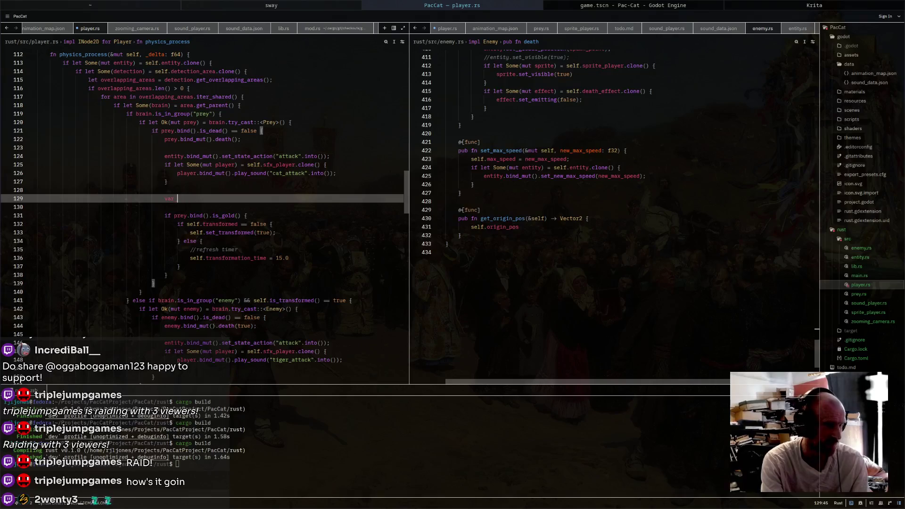
{"action": "type", "text": "let"}
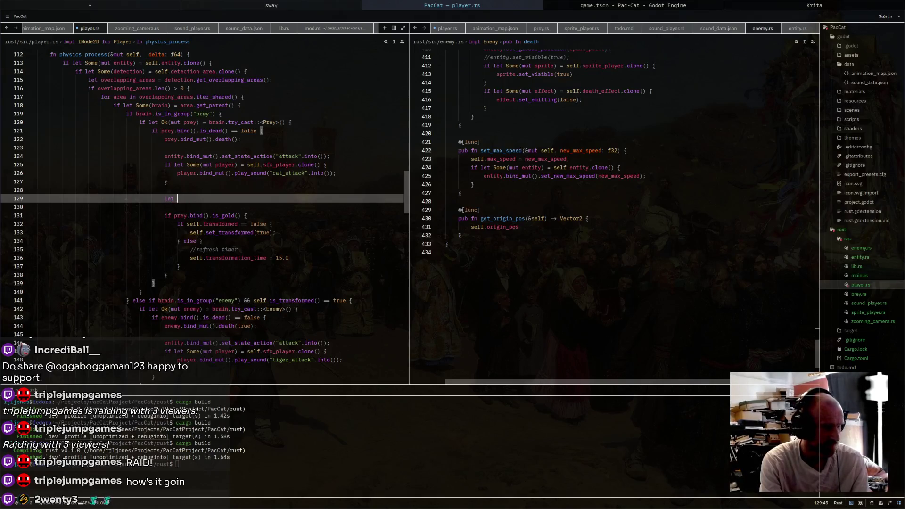
{"action": "type", "text": "time_m"}
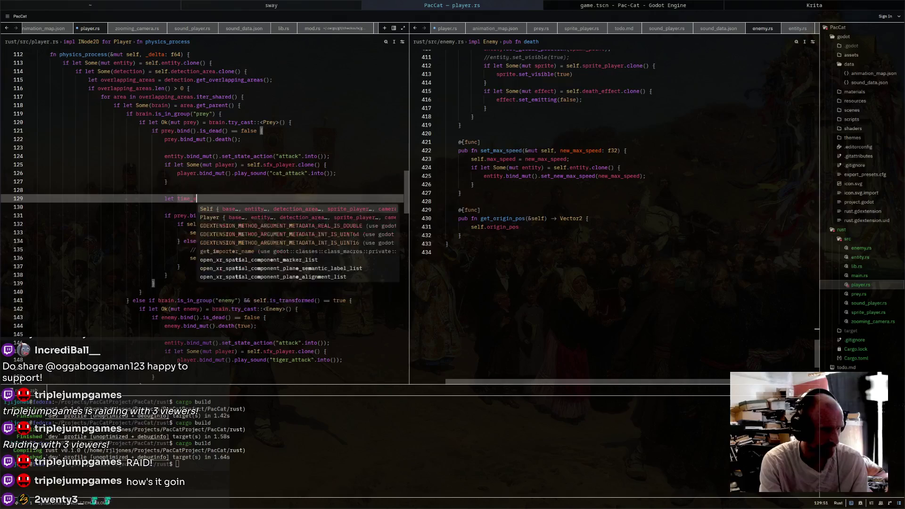
{"action": "type", "text": "uttiplier ="}
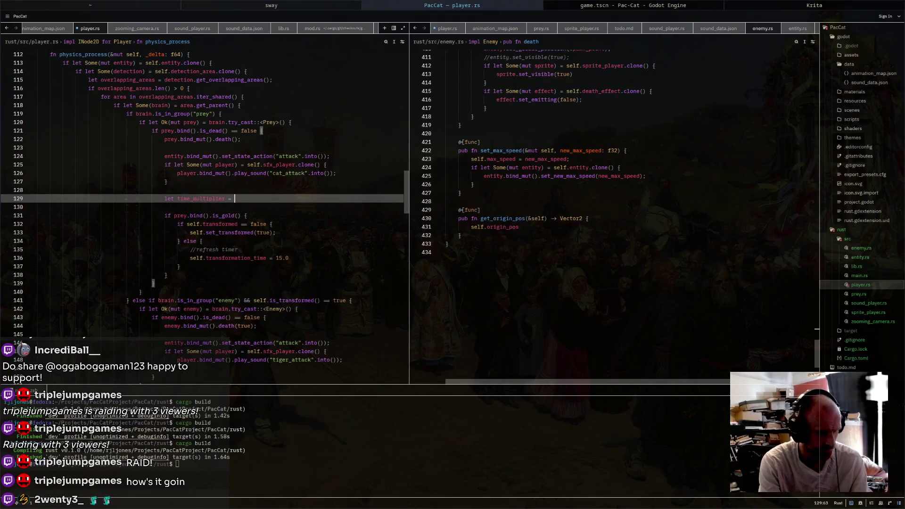
{"action": "type", "text": " self."}
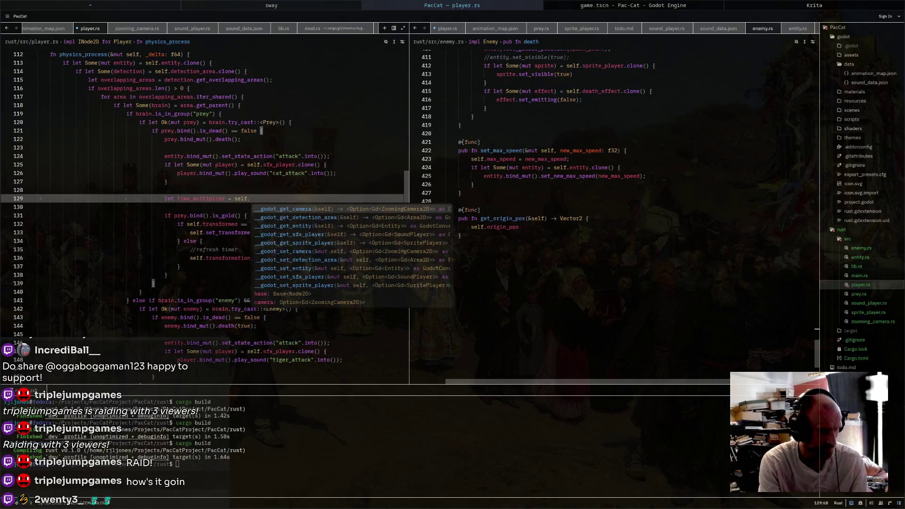
{"action": "type", "text": "game_time"}
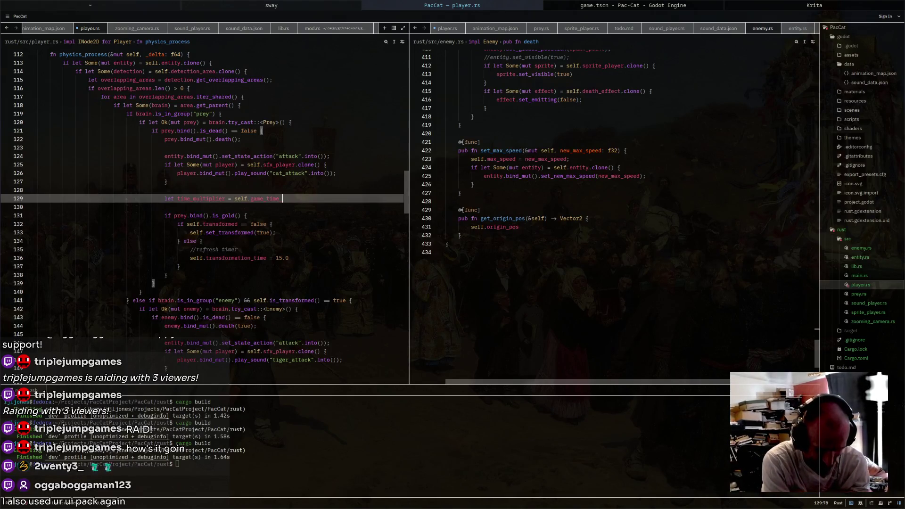
{"action": "key", "text": "BackSpace"}
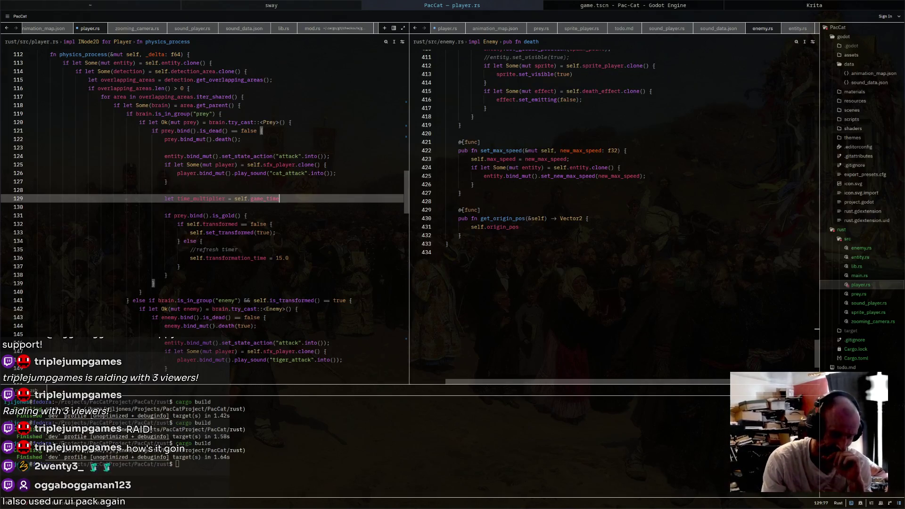
{"action": "type", "text": "."}
{"action": "key", "text": "BackSpace"}
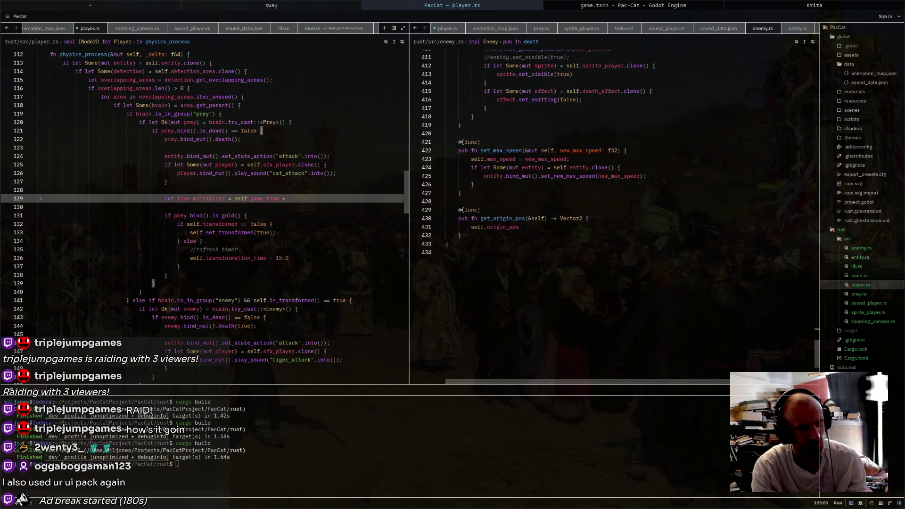
{"action": "type", "text": ".01"}
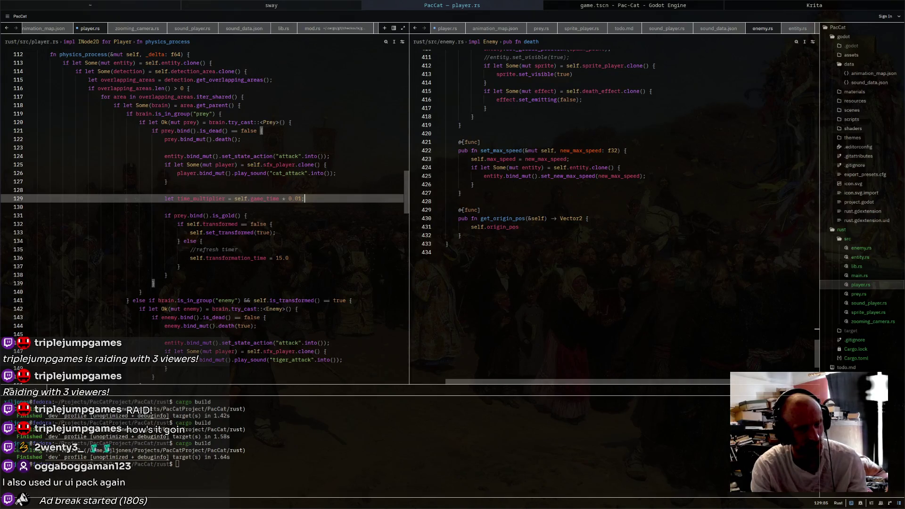
{"action": "type", "text": ";"}
- Wrap the expression in parentheses and prefix it with 1.0 + to finish the multiplier
{"action": "left_click_drag", "start_coordinate": [235, 198], "coordinate": [302, 199]}
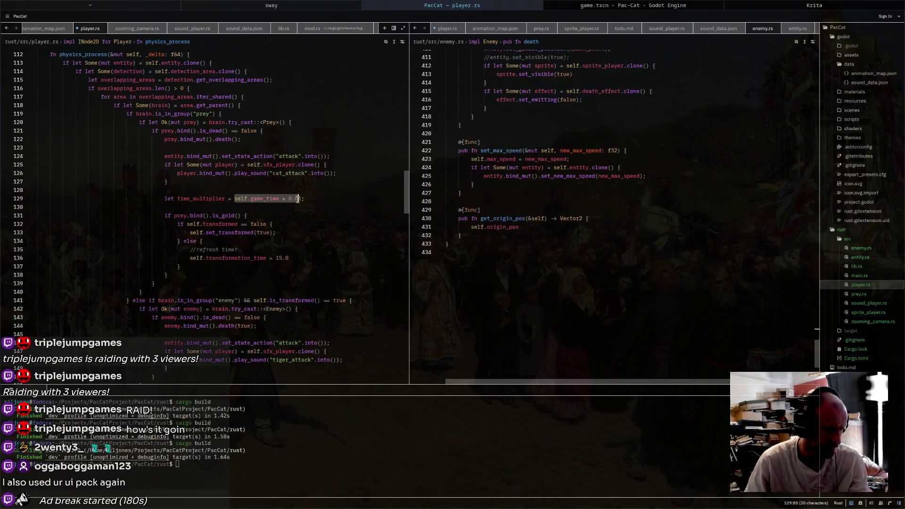
{"action": "type", "text": "("}
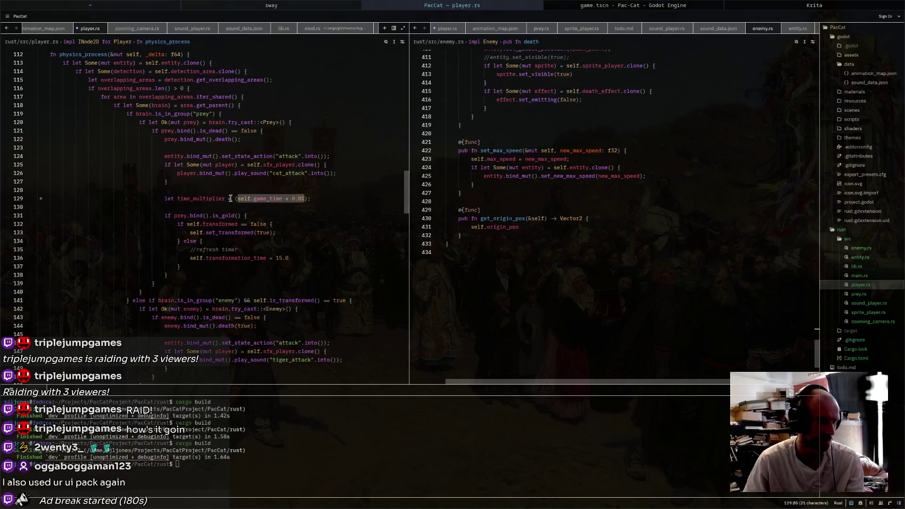
{"action": "left_click", "coordinate": [234, 198]}
{"action": "type", "text": "1 +"}
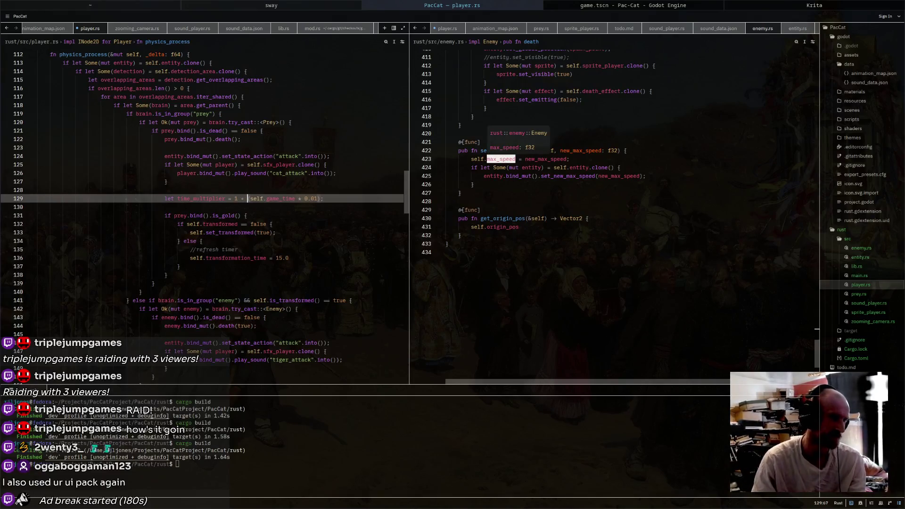
{"action": "left_click", "coordinate": [277, 206]}
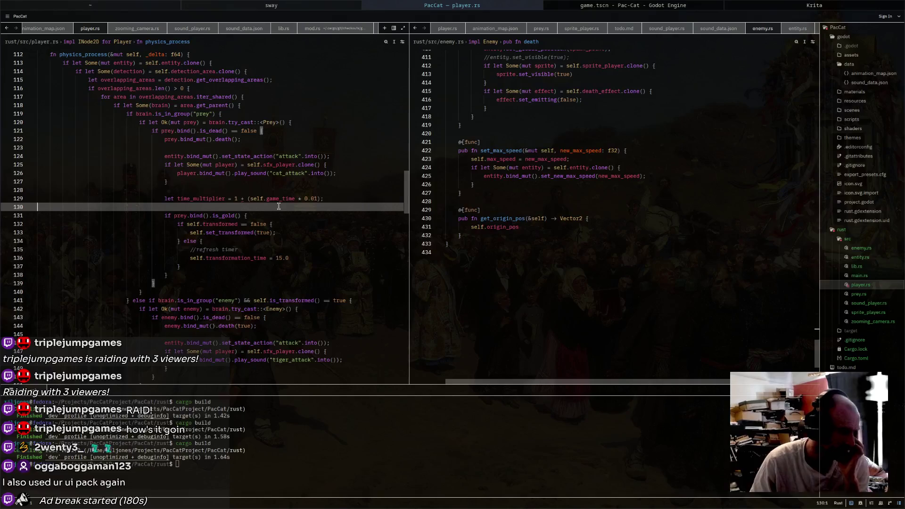
{"action": "left_click", "coordinate": [238, 198]}
{"action": "type", "text": ".0"}
{"action": "left_click", "coordinate": [235, 208]}
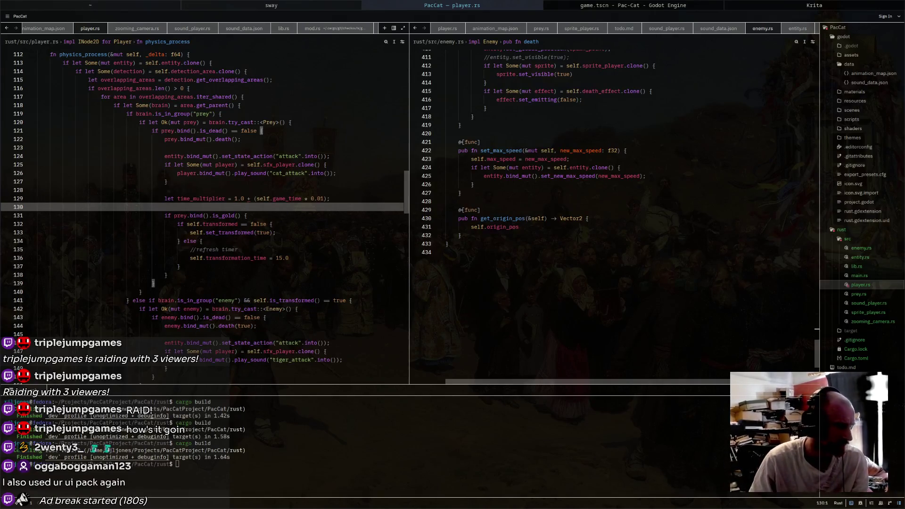
{"action": "mouse_move", "coordinate": [203, 200]}
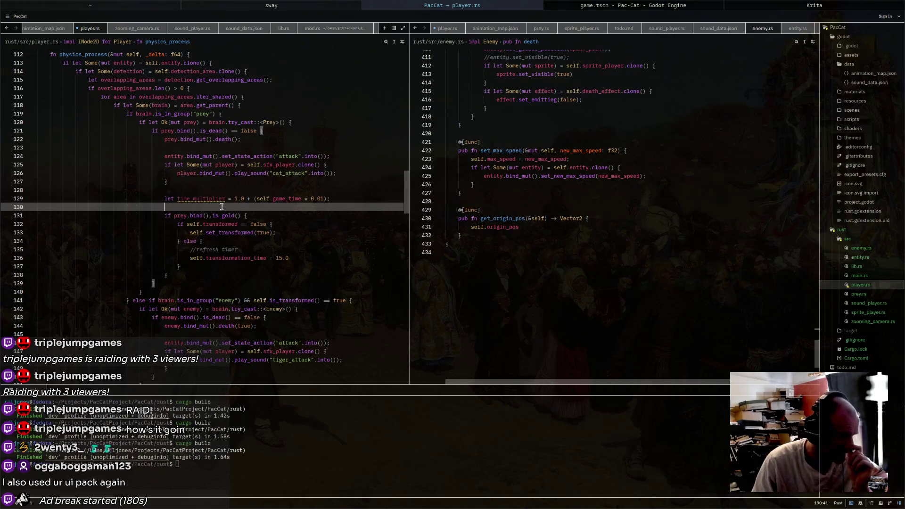
- Add an else branch after the gold check and make room inside the gold-prey branch
{"action": "left_click", "coordinate": [226, 273]}
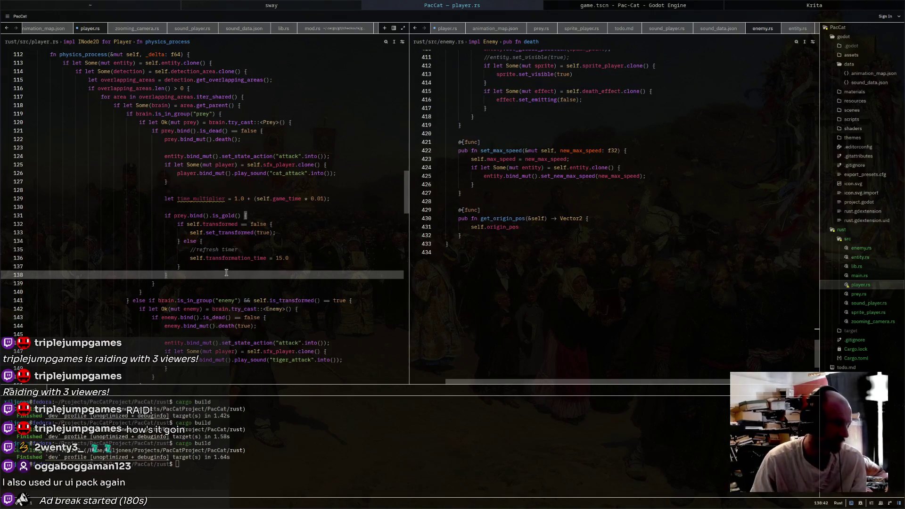
{"action": "type", "text": "else {"}
{"action": "key", "text": "Return"}
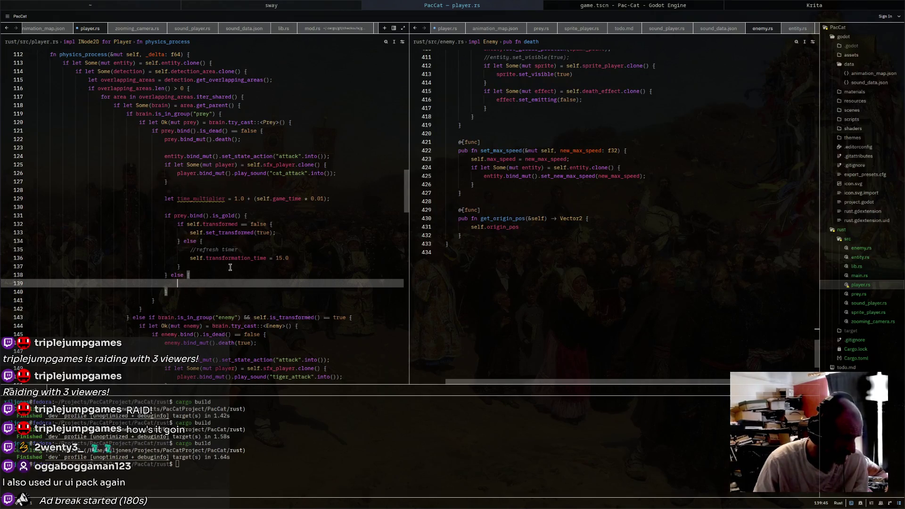
{"action": "key", "text": "Up"}
{"action": "key", "text": "Up"}
{"action": "key", "text": "End"}
{"action": "key", "text": "Return"}
{"action": "key", "text": "Return"}
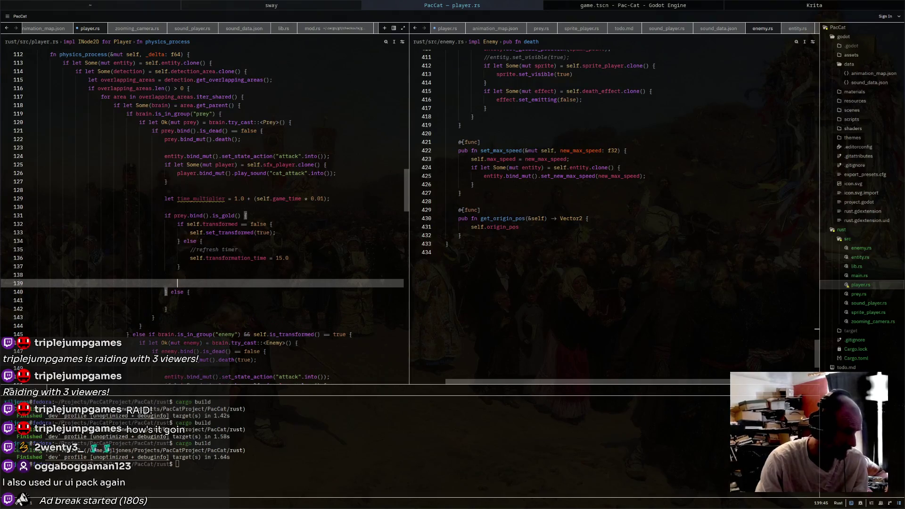
{"action": "key", "text": "Return"}
{"action": "key", "text": "Up"}
- Write self.set_score(self.score + 500) in the gold-prey branch
{"action": "type", "text": "self."}
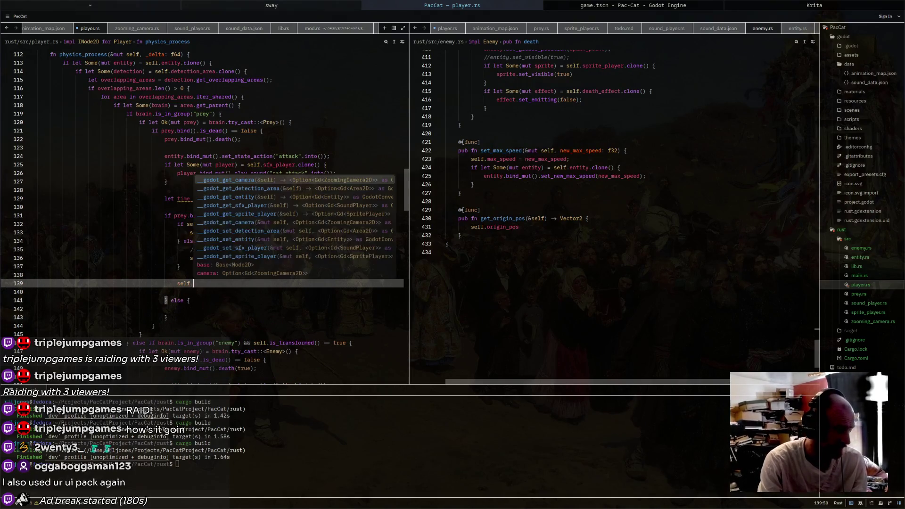
{"action": "type", "text": "sc"}
{"action": "key", "text": "Tab"}
{"action": "type", "text": "+="}
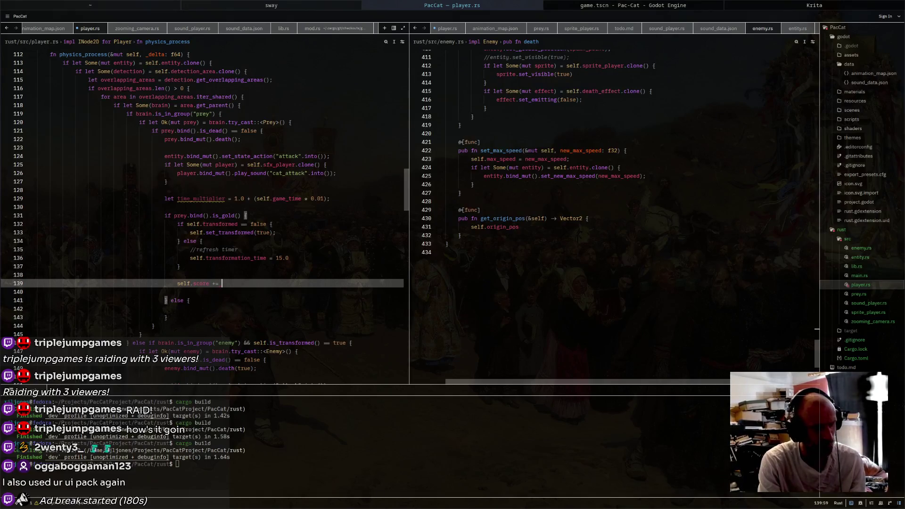
{"action": "key", "text": "BackSpace"}
{"action": "key", "text": "BackSpace"}
{"action": "key", "text": "BackSpace"}
{"action": "type", "text": "set_"}
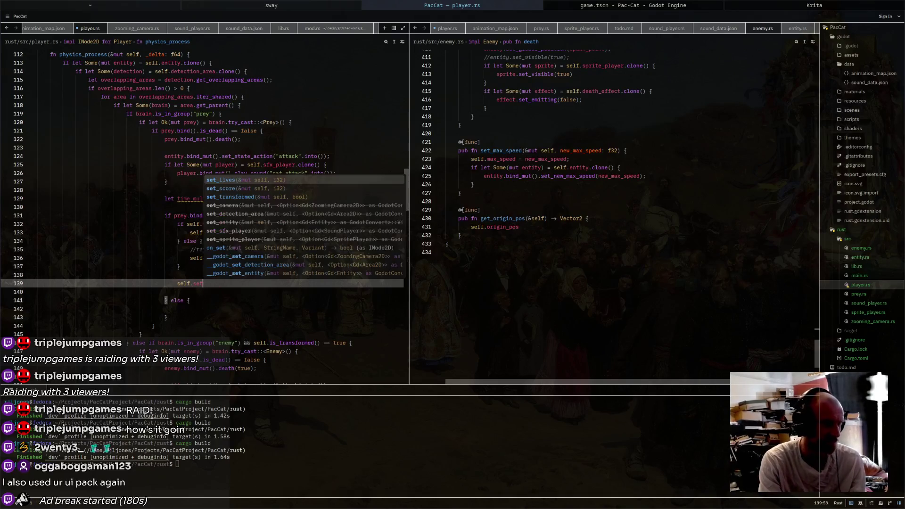
{"action": "key", "text": "Down"}
{"action": "key", "text": "Return"}
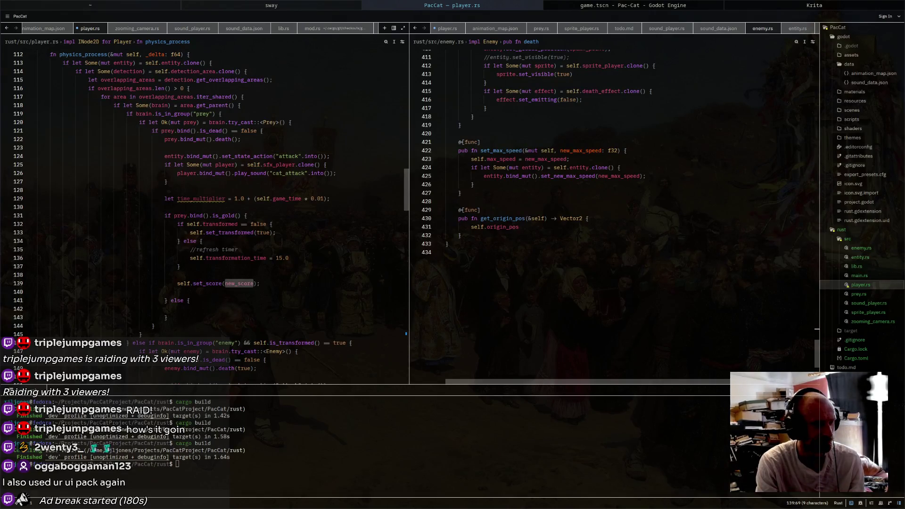
{"action": "type", "text": "self."}
{"action": "key", "text": "Down"}
{"action": "key", "text": "Down"}
{"action": "key", "text": "Down"}
{"action": "key", "text": "Return"}
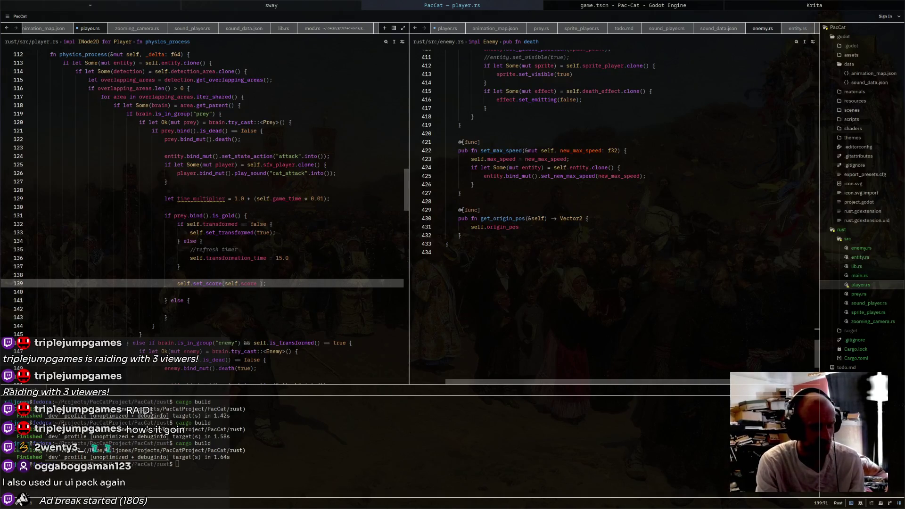
{"action": "type", "text": "+ ("}
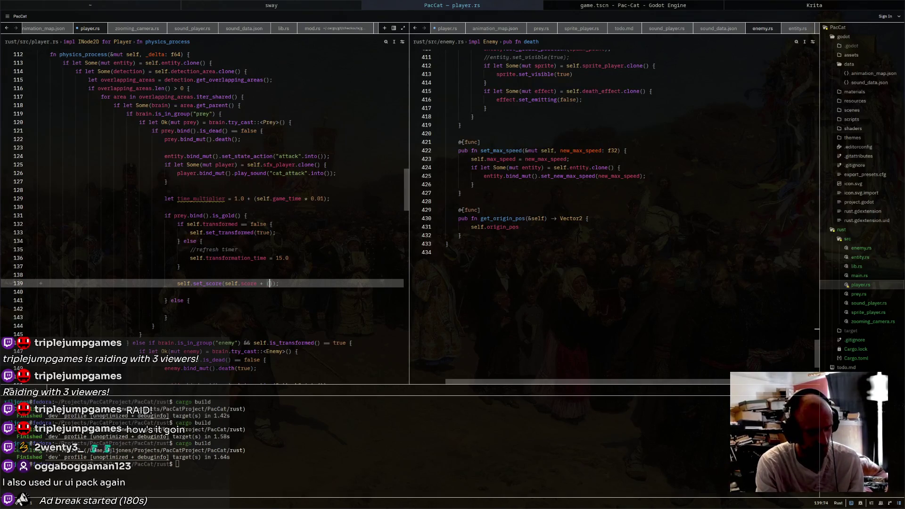
{"action": "type", "text": "r"}
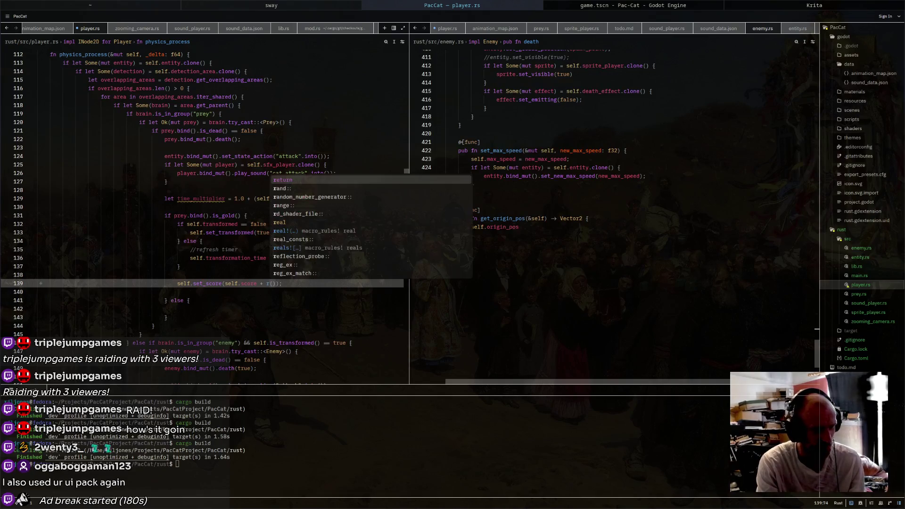
{"action": "type", "text": "oun"}
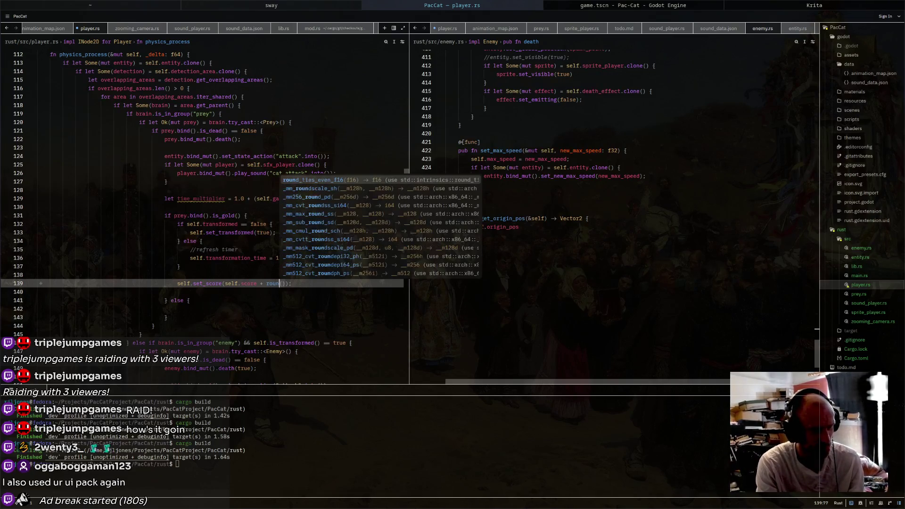
{"action": "key", "text": "BackSpace"}
{"action": "key", "text": "BackSpace"}
{"action": "key", "text": "BackSpace"}
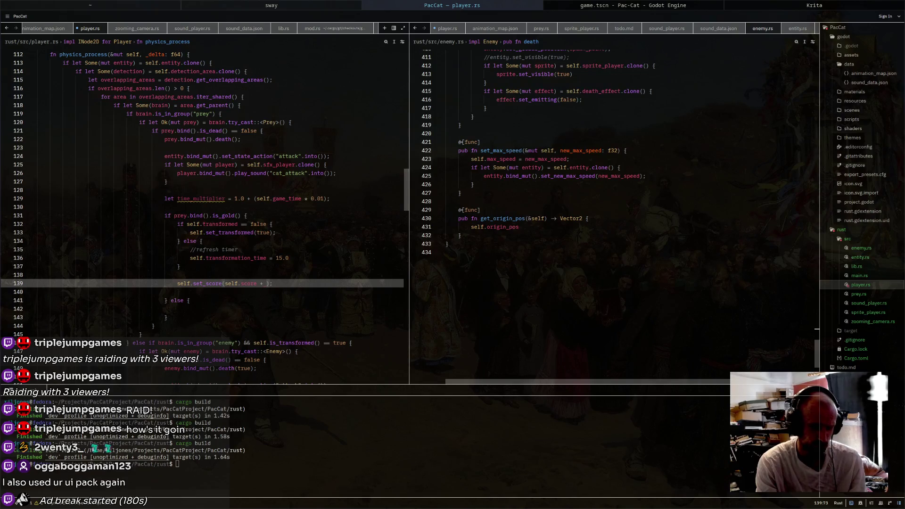
{"action": "type", "text": "500"}
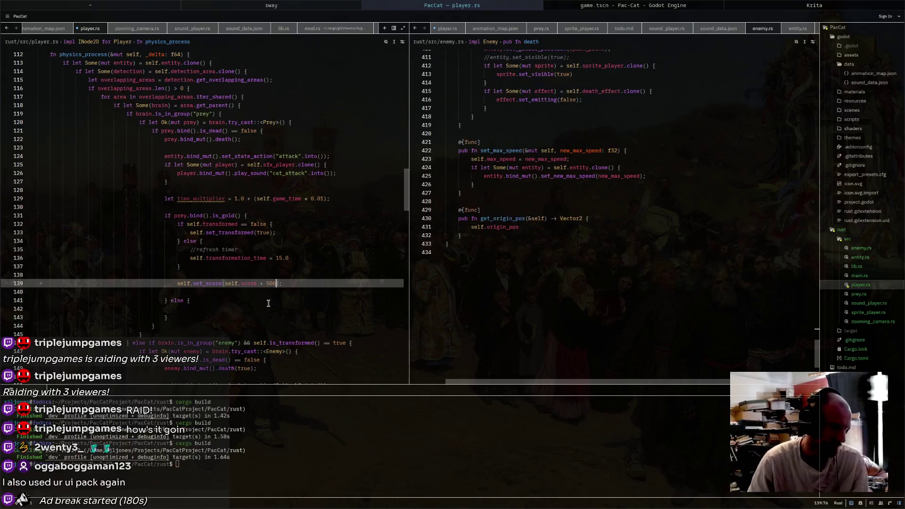
- Replace the flat 500 on line 139 with (500 * time_multiplier)
{"action": "double_click", "coordinate": [272, 283]}
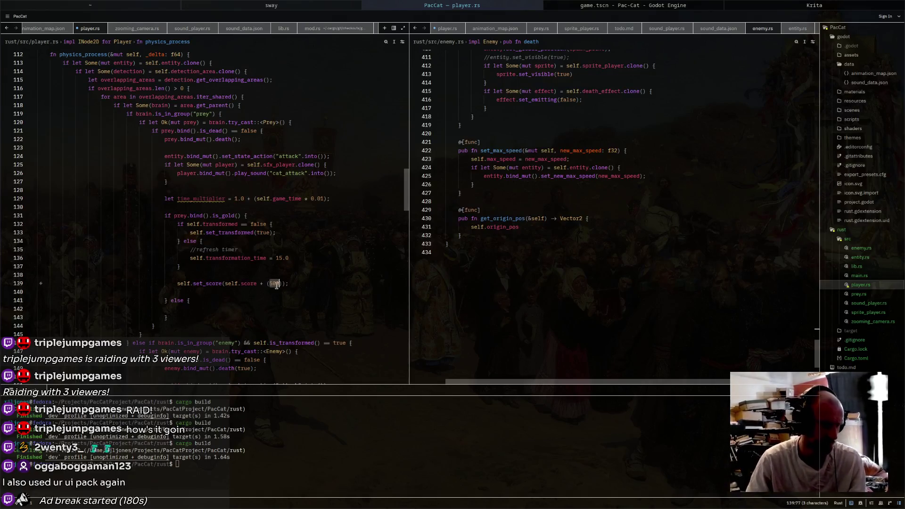
{"action": "type", "text": "(500 "}
{"action": "type", "text": "* "}
{"action": "type", "text": "time"}
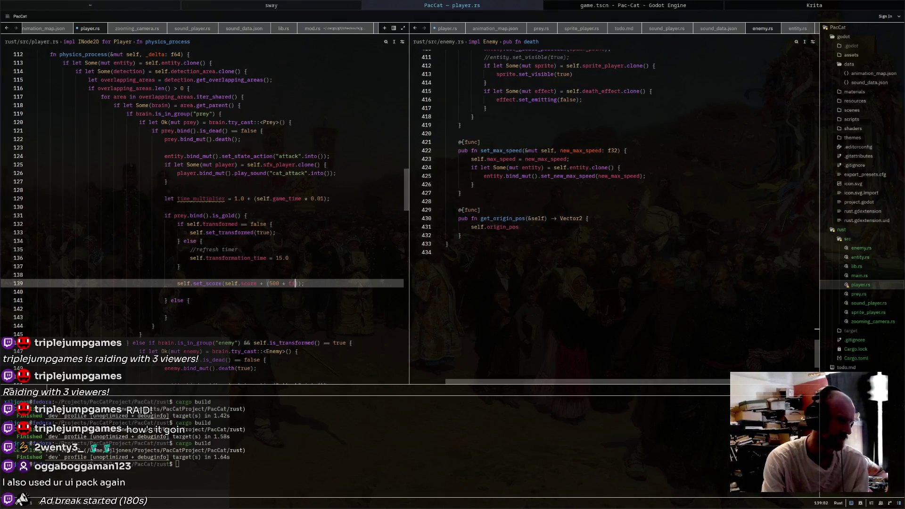
{"action": "key", "text": "Down"}
{"action": "key", "text": "Return"}
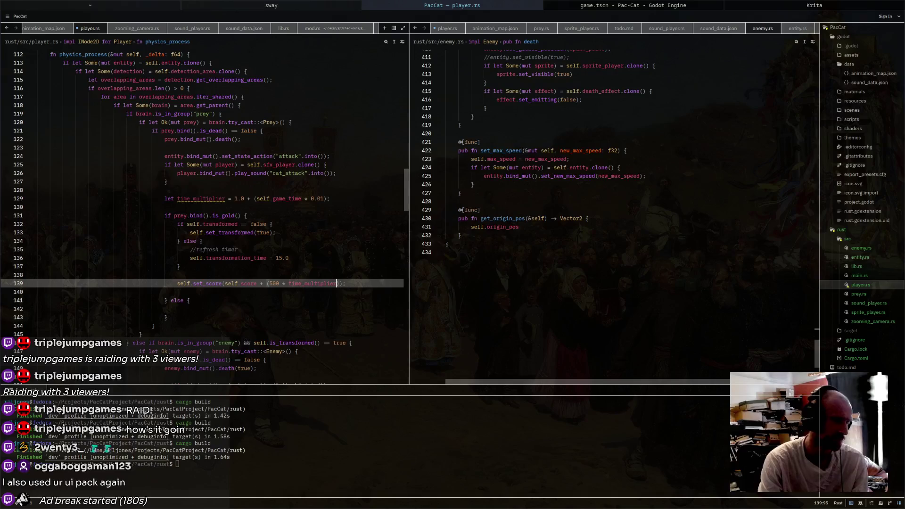
{"action": "left_click", "coordinate": [265, 284]}
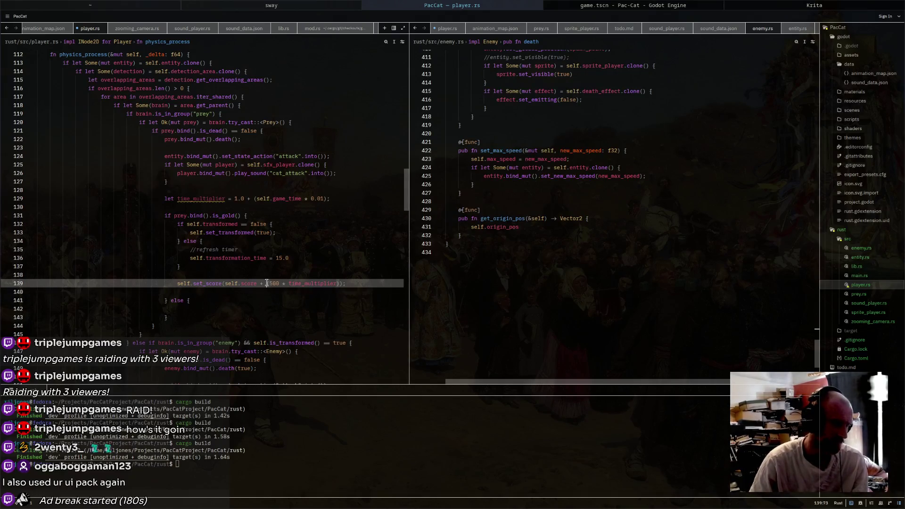
- Append an experimental .round() to the (500 * time_multiplier) expression and save player.rs
{"action": "type", "text": "roun"}
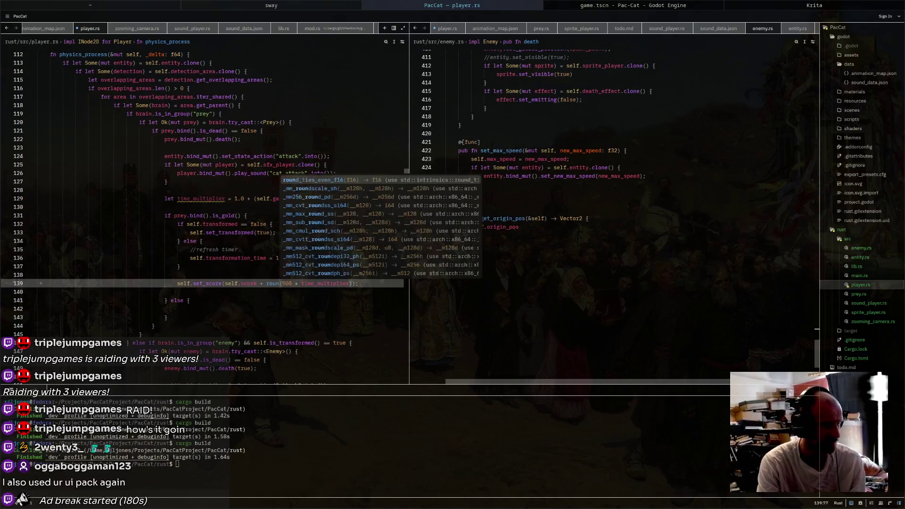
{"action": "type", "text": "d"}
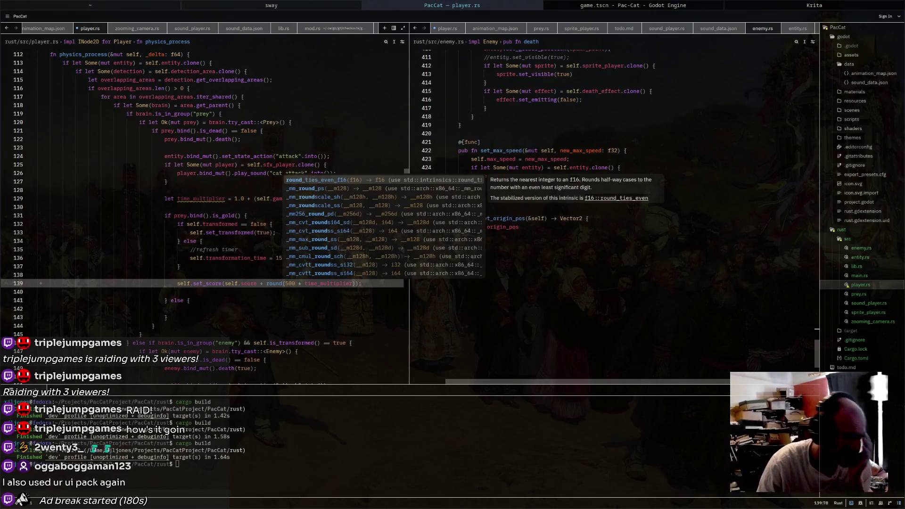
{"action": "scroll", "coordinate": [376, 236], "scroll_direction": "down", "scroll_amount": 3}
{"action": "scroll", "coordinate": [376, 236], "scroll_direction": "down", "scroll_amount": 10}
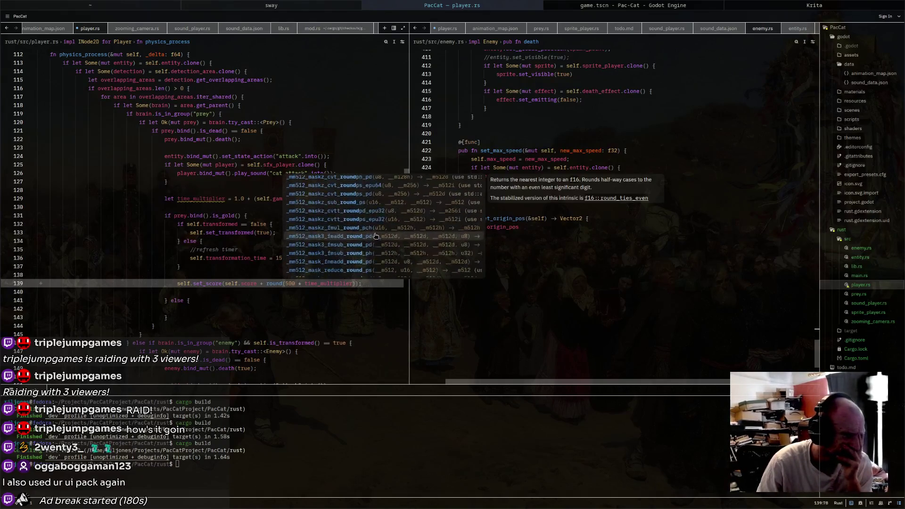
{"action": "scroll", "coordinate": [375, 235], "scroll_direction": "down", "scroll_amount": 5}
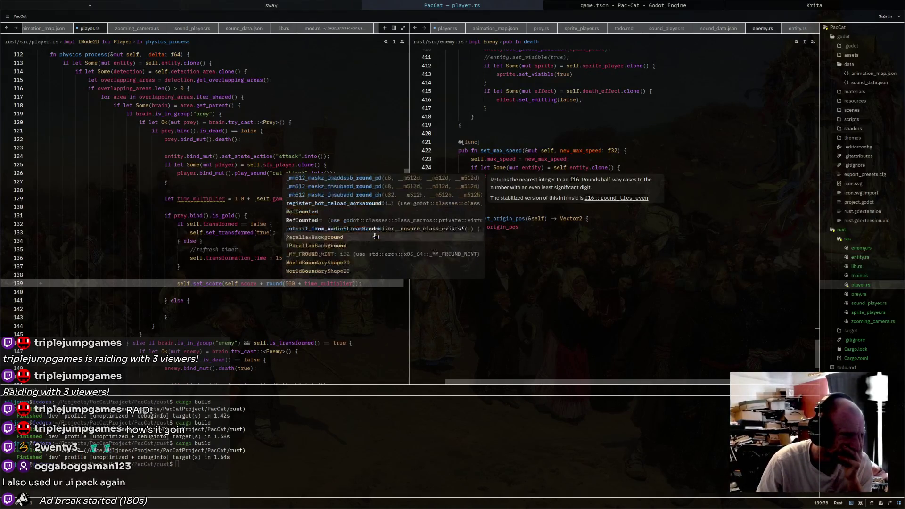
{"action": "left_click", "coordinate": [259, 284]}
{"action": "left_click_drag", "start_coordinate": [282, 285], "coordinate": [267, 285]}
{"action": "key", "text": "BackSpace"}
{"action": "left_click", "coordinate": [340, 284]}
{"action": "key", "text": "BackSpace"}
{"action": "type", "text": ").roun"}
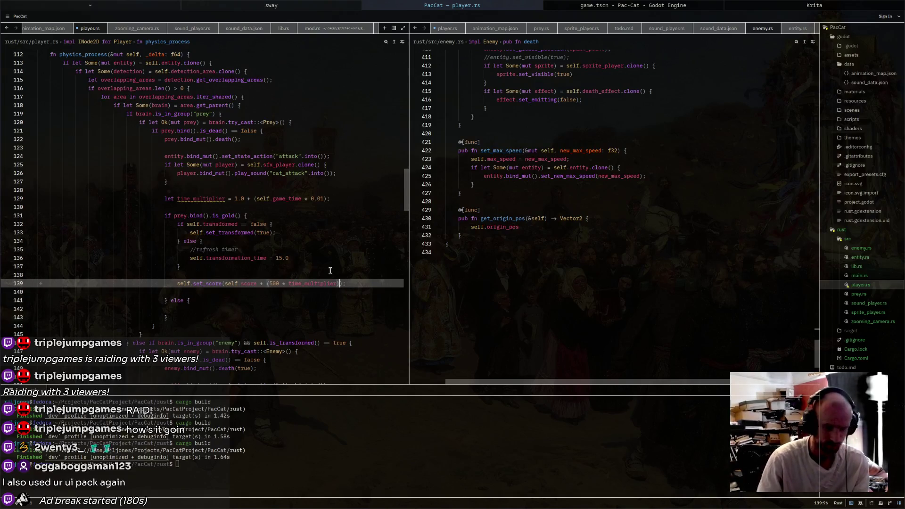
{"action": "type", "text": "d()"}
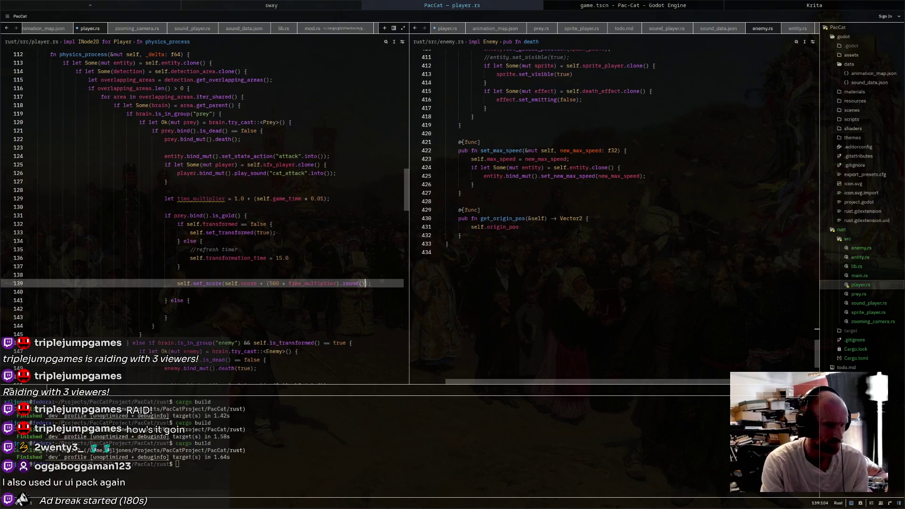
{"action": "key", "text": "ctrl+s"}
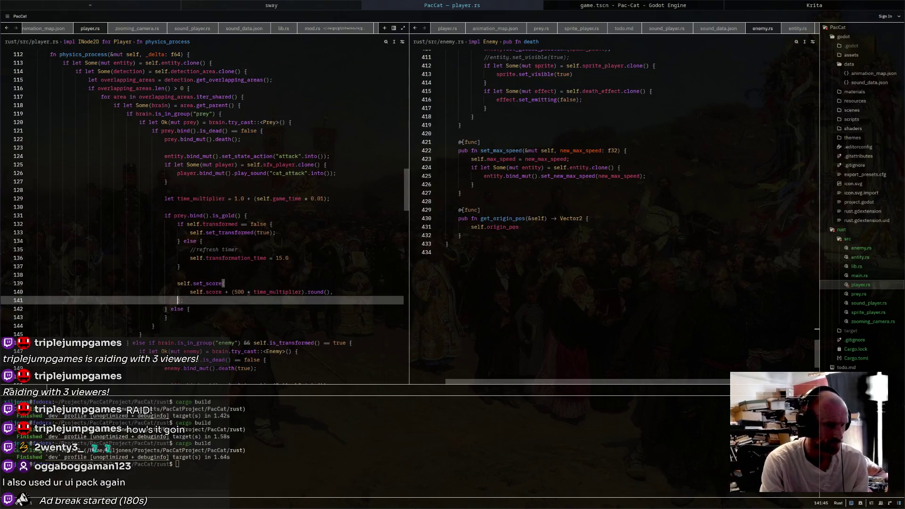
- Delete the trailing .round() from the score call, save, and select line 139
{"action": "left_click", "coordinate": [299, 292]}
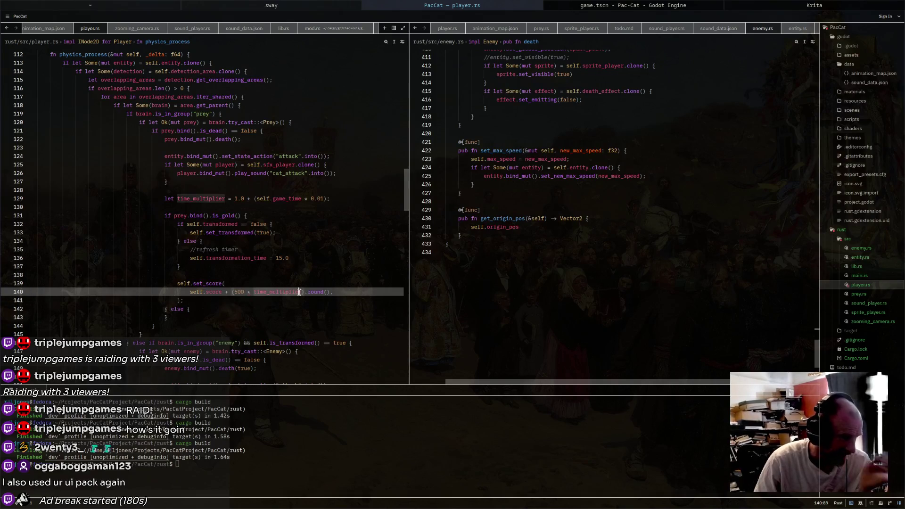
{"action": "left_click_drag", "start_coordinate": [236, 292], "coordinate": [326, 292]}
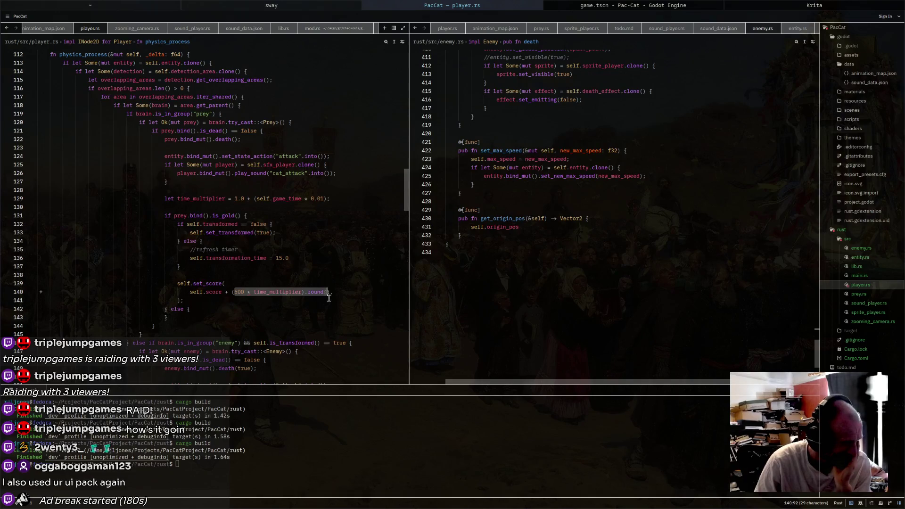
{"action": "left_click", "coordinate": [328, 293]}
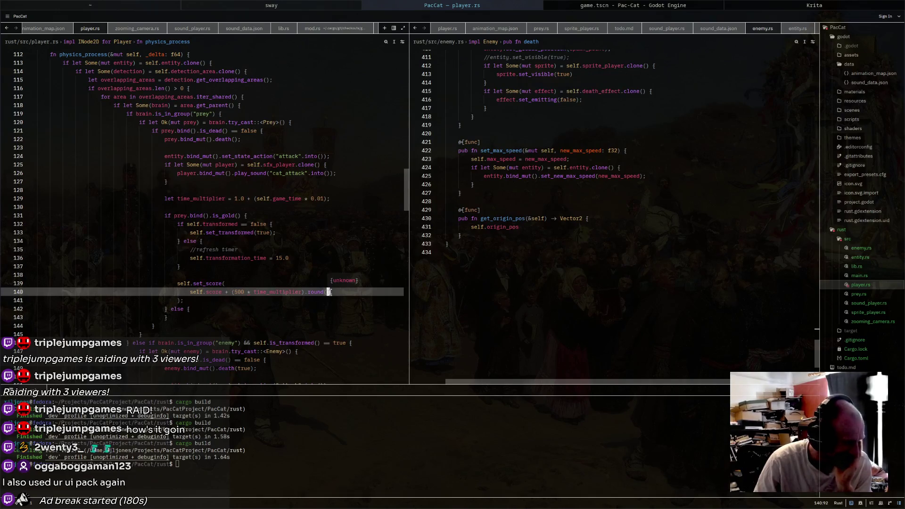
{"action": "left_click", "coordinate": [329, 309]}
{"action": "mouse_move", "coordinate": [333, 292]}
{"action": "left_mouse_down"}
{"action": "mouse_move", "coordinate": [253, 292]}
{"action": "mouse_move", "coordinate": [305, 292]}
{"action": "left_mouse_up"}
{"action": "key", "text": "BackSpace"}
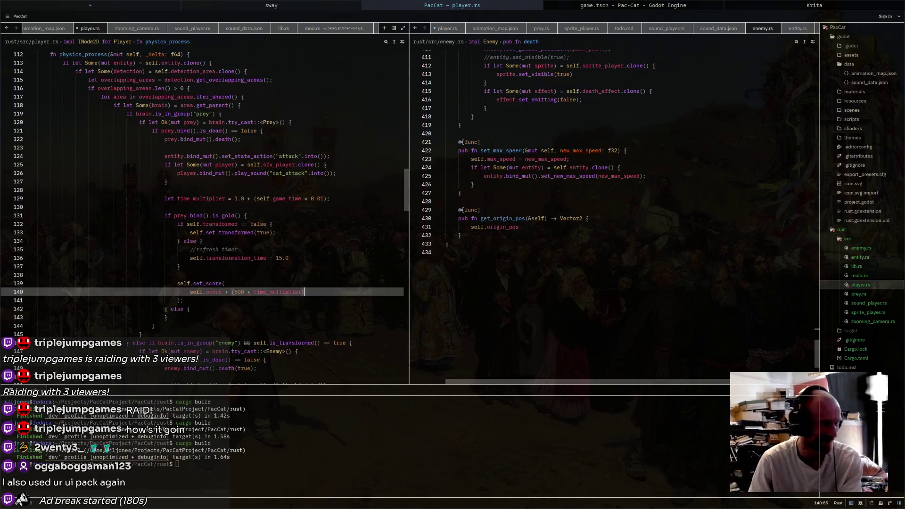
{"action": "key", "text": "ctrl+s"}
{"action": "key", "text": "Up"}
{"action": "key", "text": "Up"}
{"action": "key", "text": "Up"}
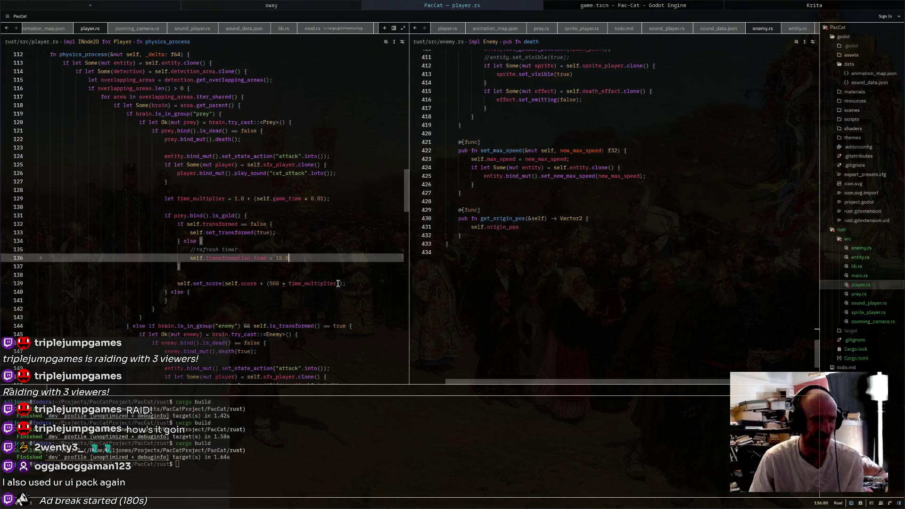
{"action": "mouse_move", "coordinate": [363, 283]}
{"action": "left_mouse_down"}
{"action": "mouse_move", "coordinate": [71, 274]}
{"action": "mouse_move", "coordinate": [178, 282]}
{"action": "left_mouse_up"}
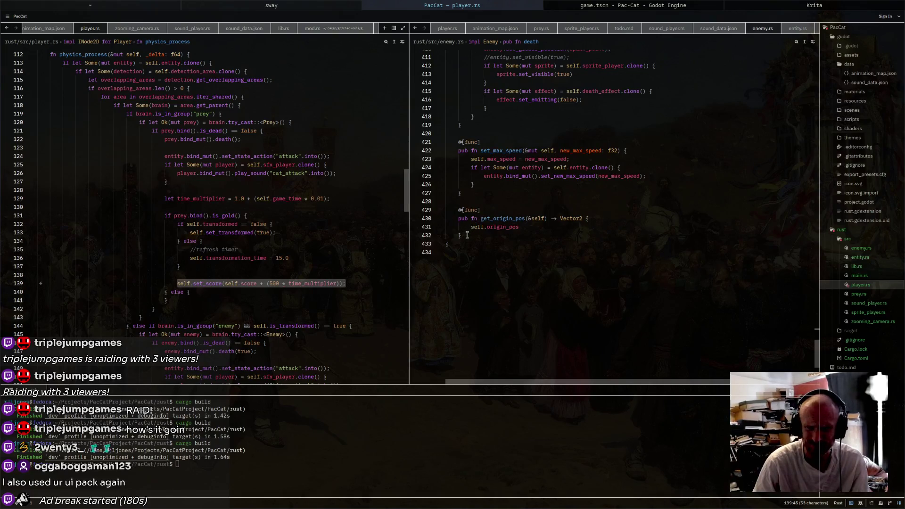
- Make the bonus (500.0 * time_multiplier).round() as i32 and save to reformat the call
{"action": "left_click", "coordinate": [304, 282]}
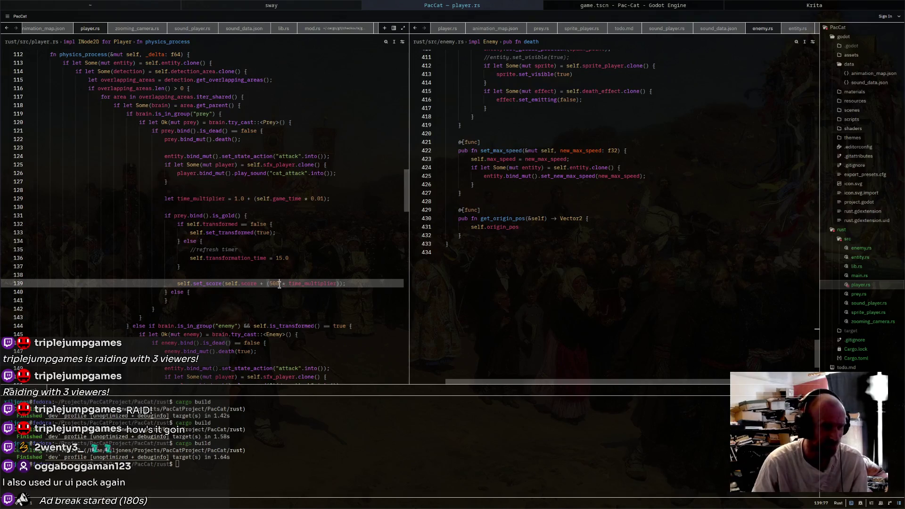
{"action": "type", "text": ".0"}
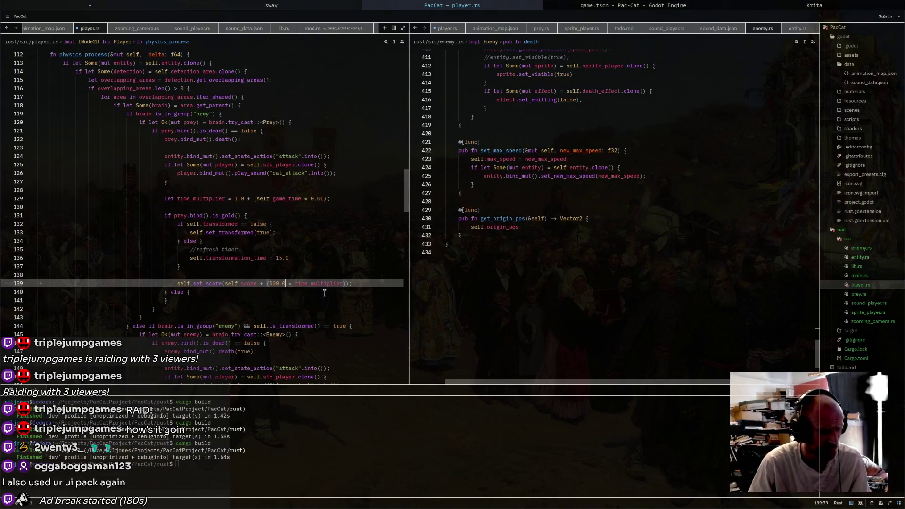
{"action": "type", "text": ".rou"}
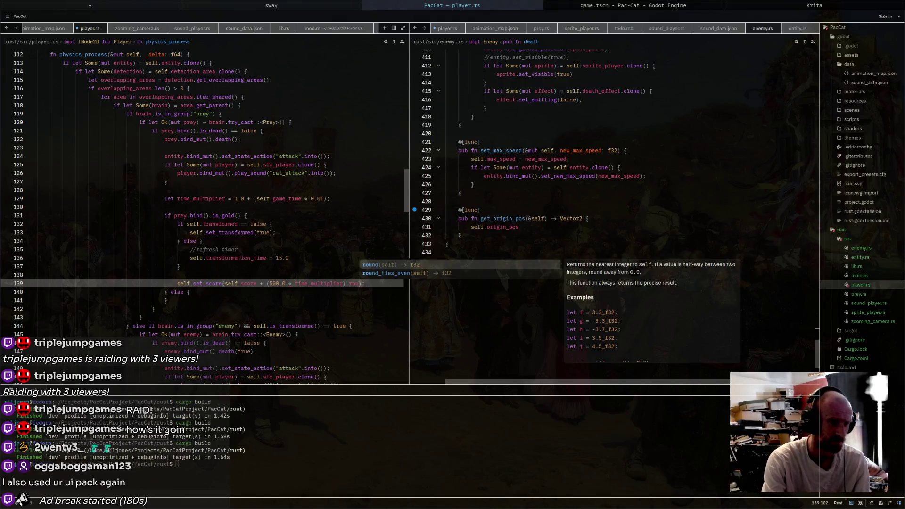
{"action": "key", "text": "Return"}
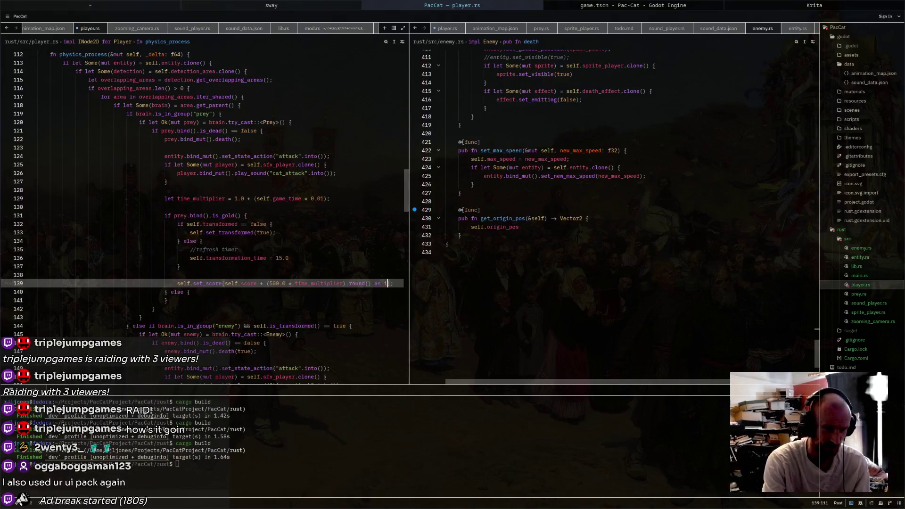
{"action": "key", "text": "ctrl+s"}
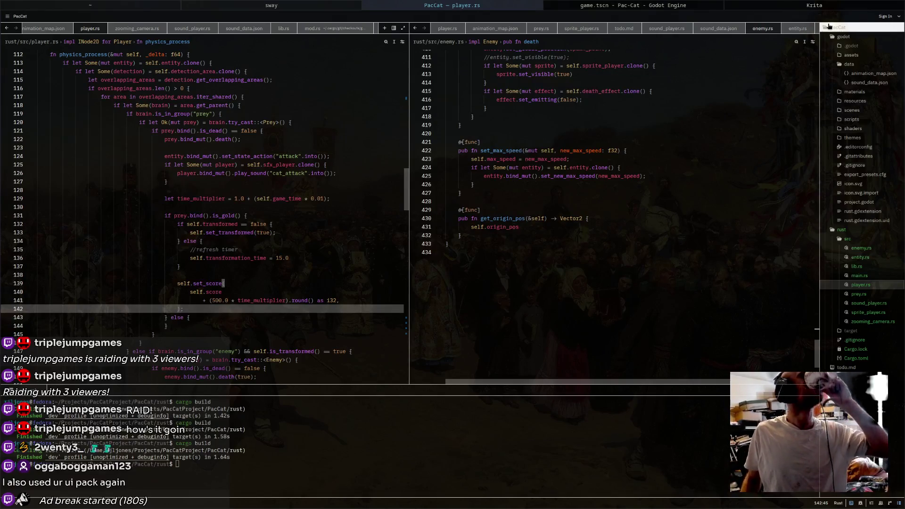
{"action": "left_click", "coordinate": [267, 257]}
{"action": "left_click", "coordinate": [321, 275]}
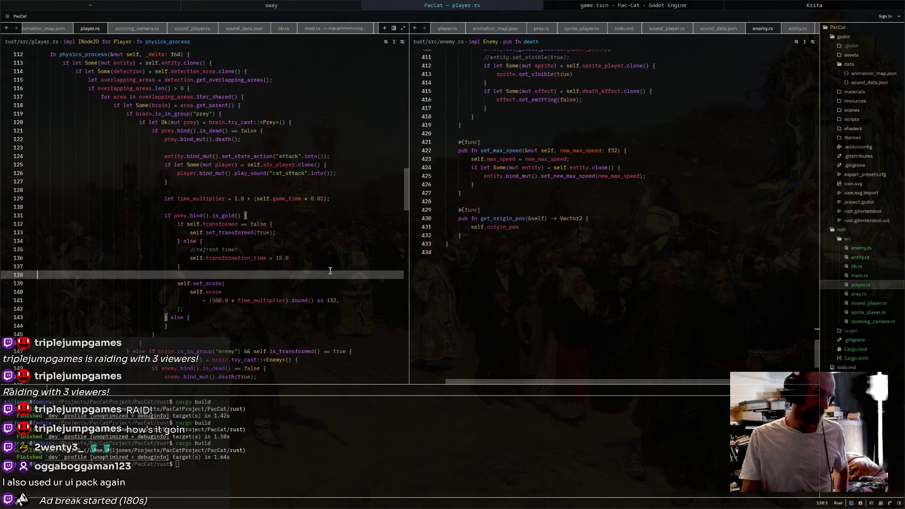
{"action": "scroll", "coordinate": [318, 283], "scroll_direction": "down", "scroll_amount": 1}
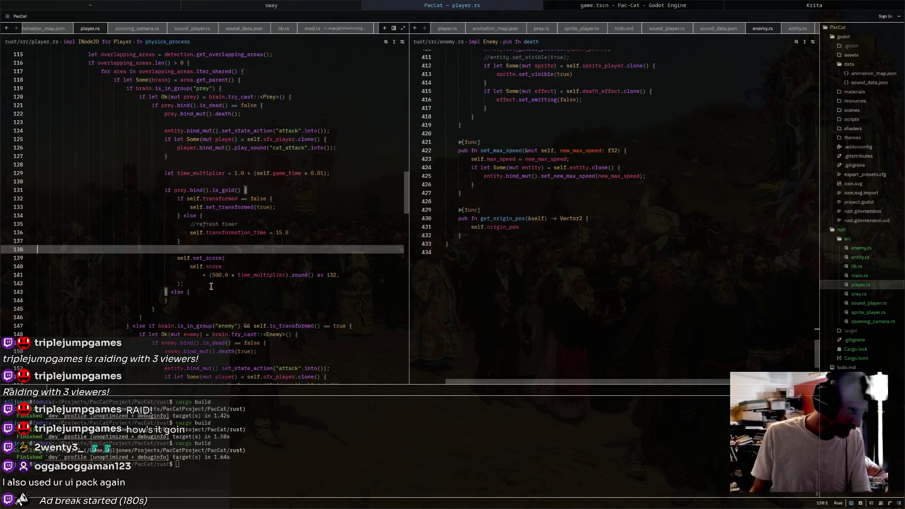
- Paste the set_score call into the else branch with base value 100.0 instead of 500.0
{"action": "mouse_move", "coordinate": [217, 282]}
{"action": "left_mouse_down"}
{"action": "mouse_move", "coordinate": [206, 277]}
{"action": "mouse_move", "coordinate": [259, 292]}
{"action": "mouse_move", "coordinate": [246, 260]}
{"action": "mouse_move", "coordinate": [178, 258]}
{"action": "left_mouse_up"}
{"action": "key", "text": "ctrl+c"}
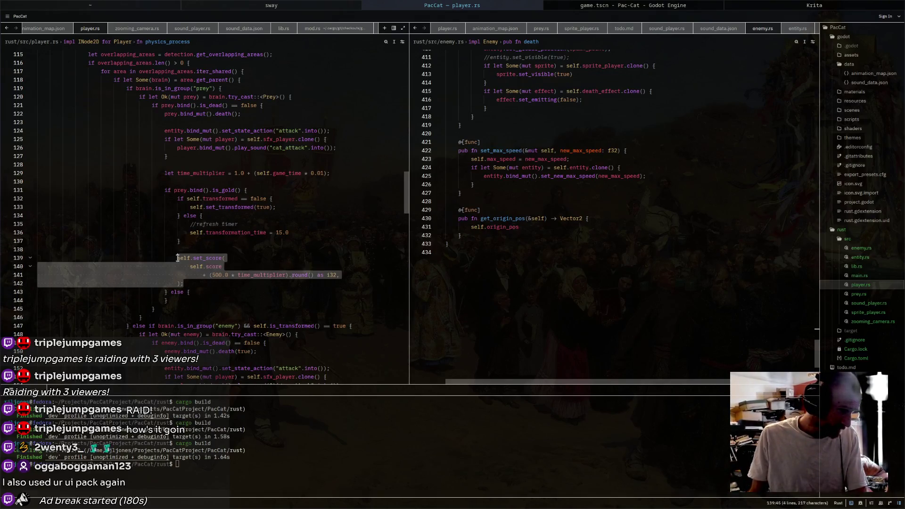
{"action": "left_click", "coordinate": [198, 294]}
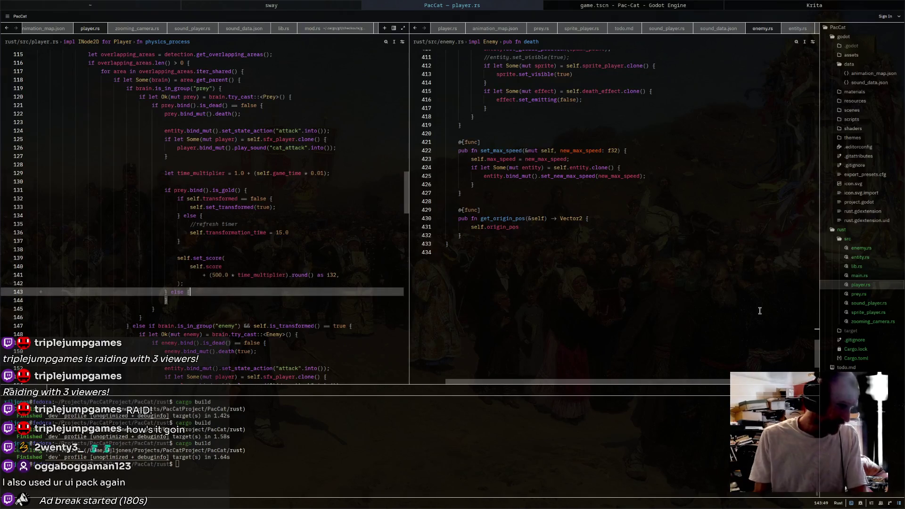
{"action": "key", "text": "Return"}
{"action": "key", "text": "ctrl+v"}
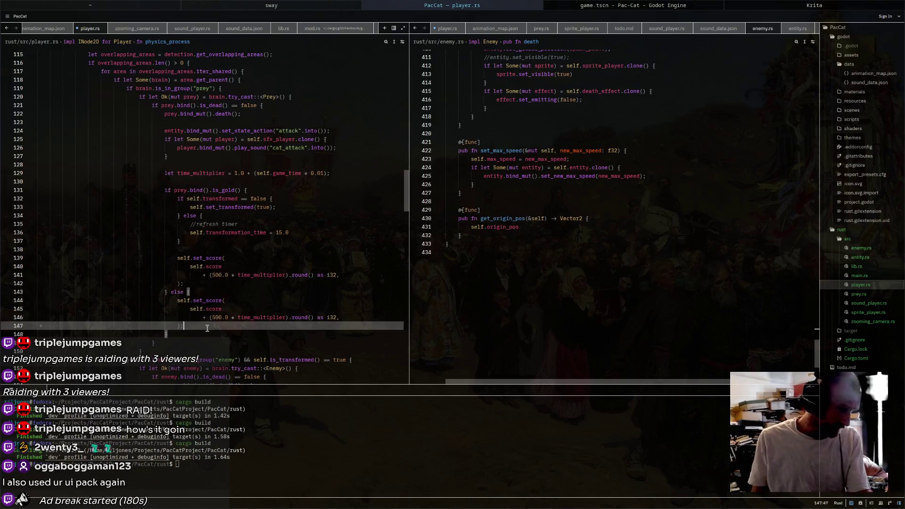
{"action": "double_click", "coordinate": [215, 317]}
{"action": "type", "text": "1"}
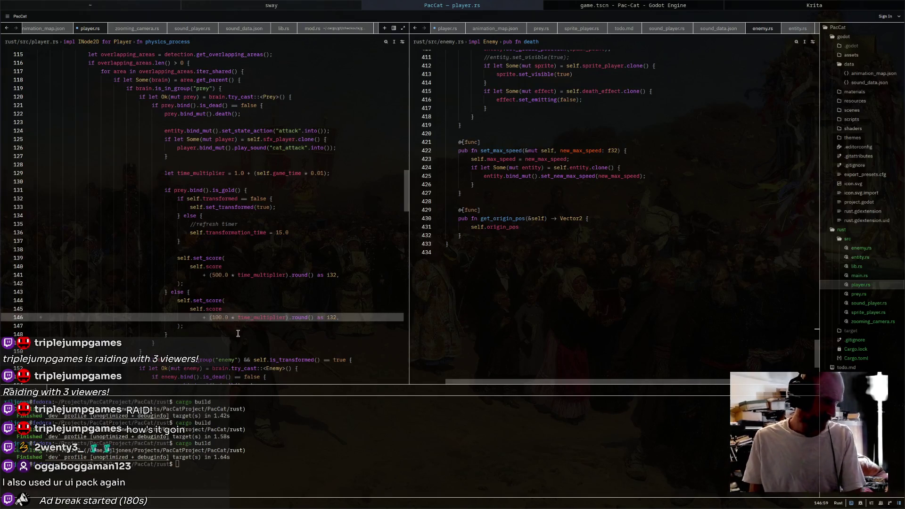
{"action": "mouse_move", "coordinate": [177, 301]}
{"action": "left_mouse_down"}
{"action": "mouse_move", "coordinate": [192, 312]}
{"action": "mouse_move", "coordinate": [184, 326]}
{"action": "left_mouse_up"}
{"action": "key", "text": "ctrl+c"}
{"action": "scroll", "coordinate": [236, 315], "scroll_direction": "down", "scroll_amount": 5}
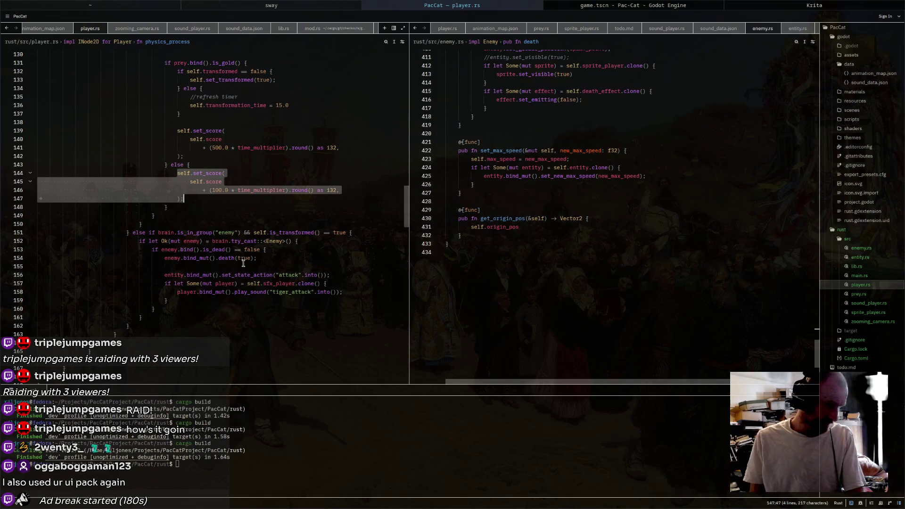
- Paste the score block into the enemy-kill branch with 300.0 points, then save
{"action": "left_click", "coordinate": [221, 301]}
{"action": "key", "text": "Return"}
{"action": "key", "text": "Return"}
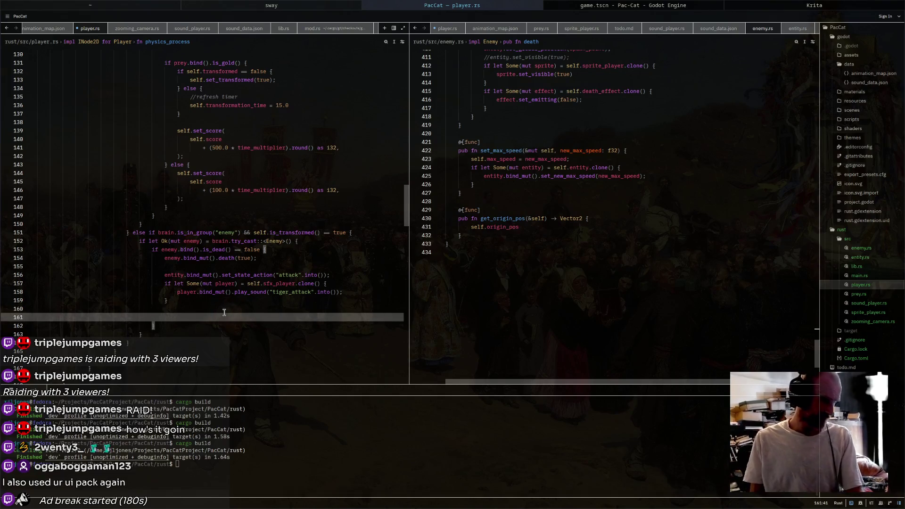
{"action": "key", "text": "ctrl+v"}
{"action": "double_click", "coordinate": [206, 334]}
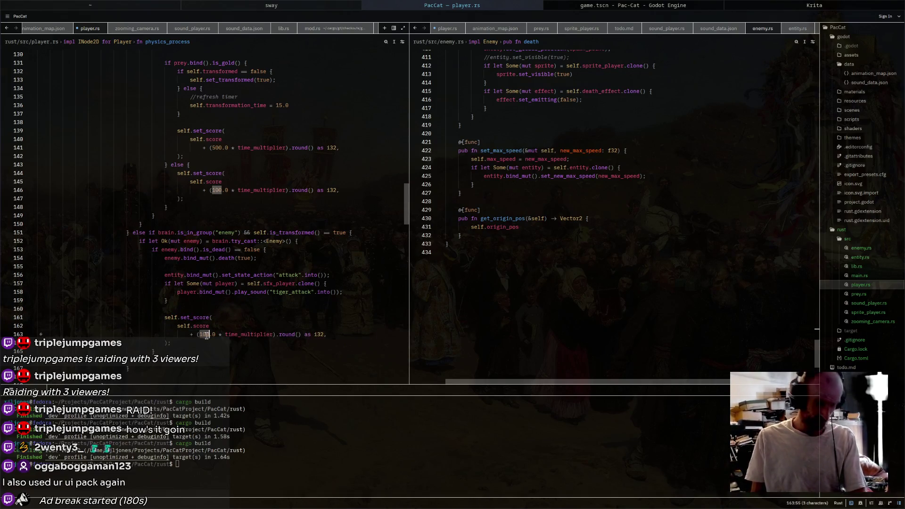
{"action": "type", "text": "3"}
{"action": "key", "text": "ctrl+s"}
- Copy the time_multiplier declaration into the enemy branch at line 155
{"action": "left_click", "coordinate": [271, 310]}
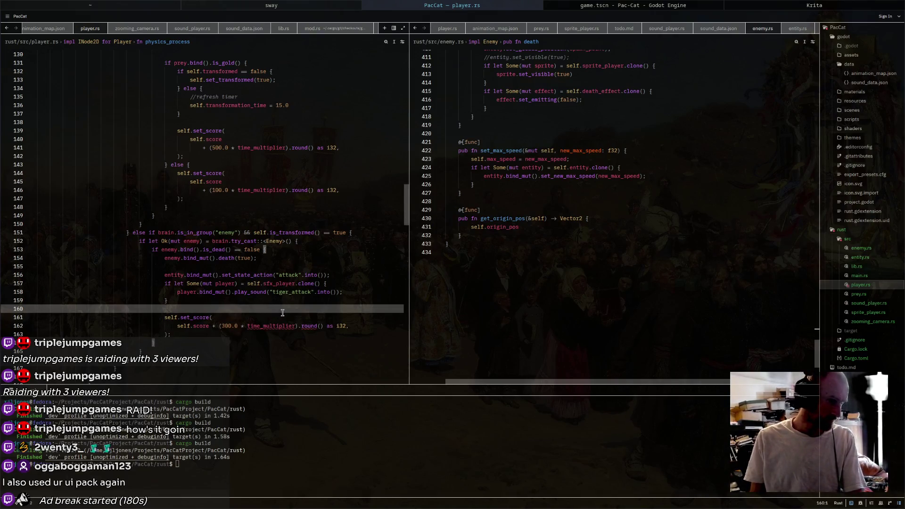
{"action": "scroll", "coordinate": [244, 167], "scroll_direction": "up", "scroll_amount": 3}
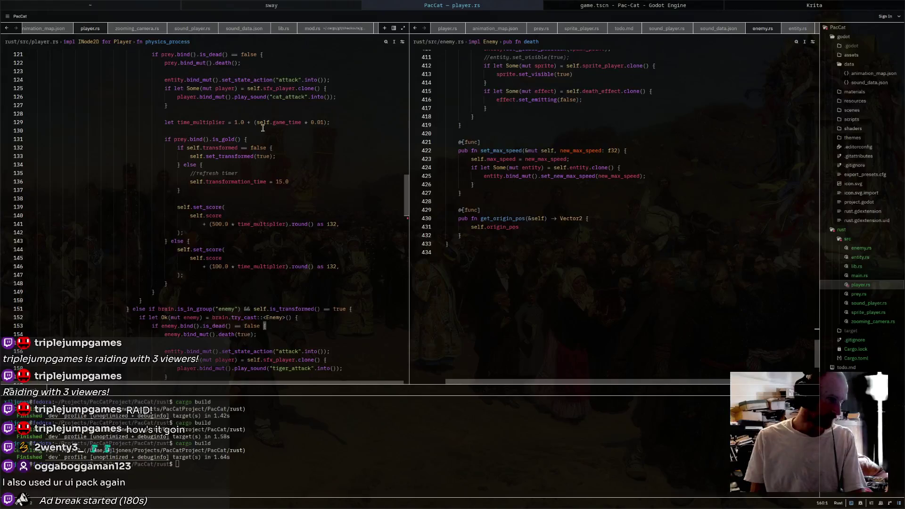
{"action": "triple_click", "coordinate": [179, 124]}
{"action": "scroll", "coordinate": [276, 284], "scroll_direction": "down", "scroll_amount": 3}
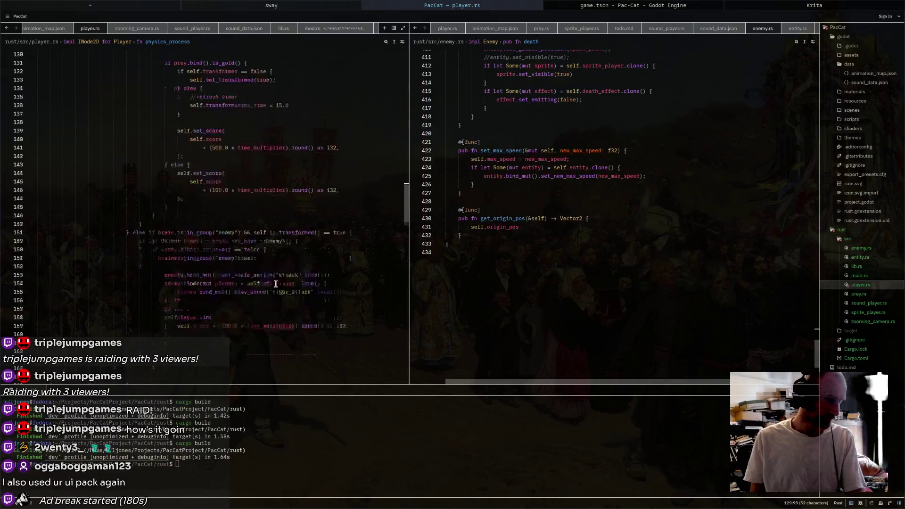
{"action": "left_click", "coordinate": [219, 242]}
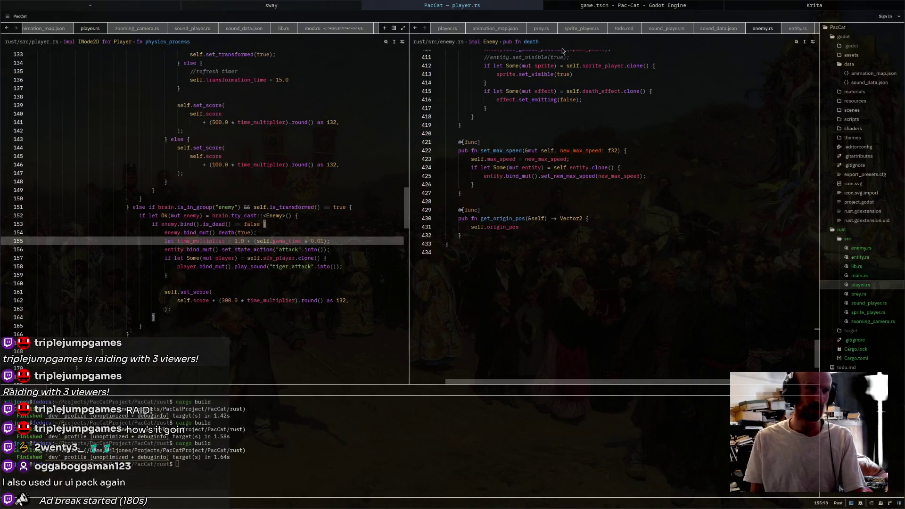
- Rerun cargo build in the terminal
{"action": "left_click", "coordinate": [343, 447]}
{"action": "key", "text": "Up"}
{"action": "key", "text": "Return"}
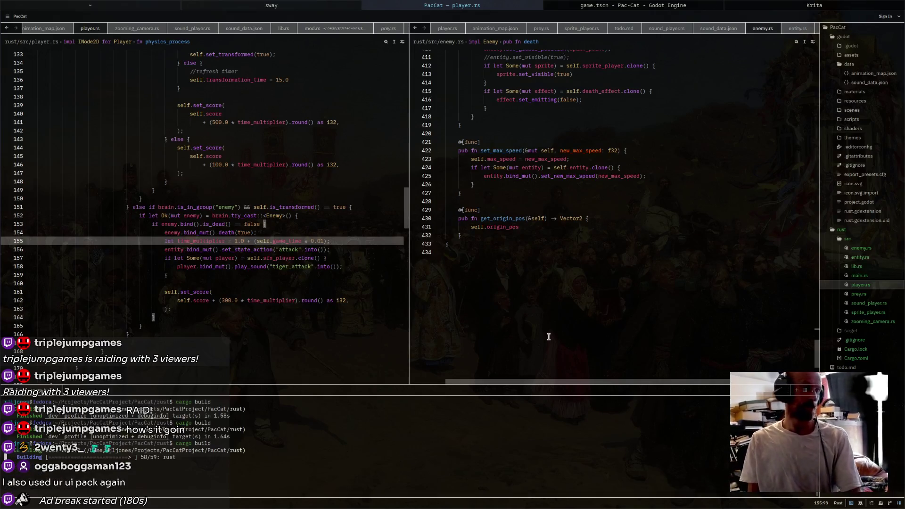
- Run the game from Godot, press PLAY, steer the cat through a round, then close it
{"action": "left_click", "coordinate": [640, 4]}
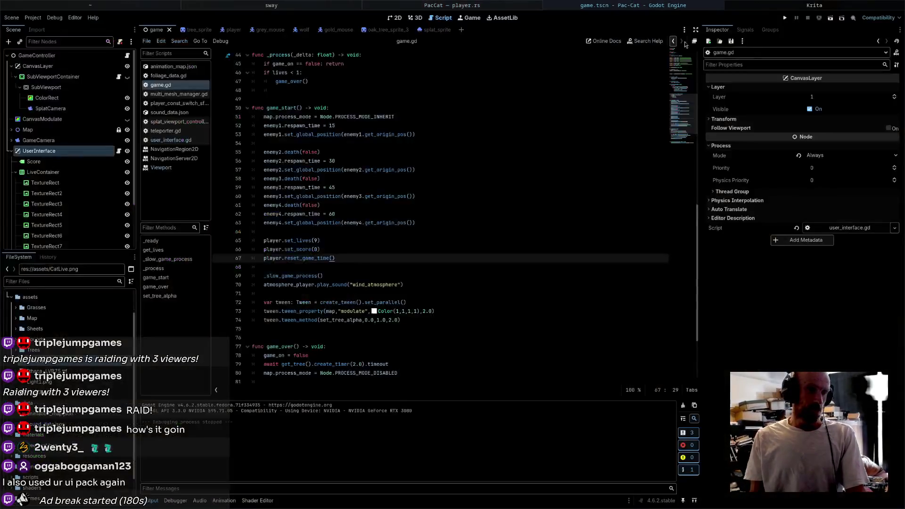
{"action": "left_click", "coordinate": [785, 18]}
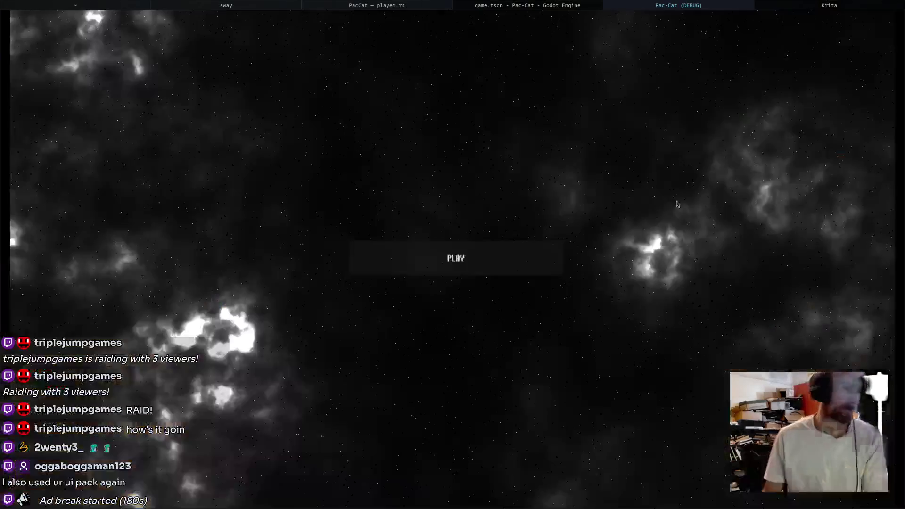
{"action": "left_click", "coordinate": [546, 273]}
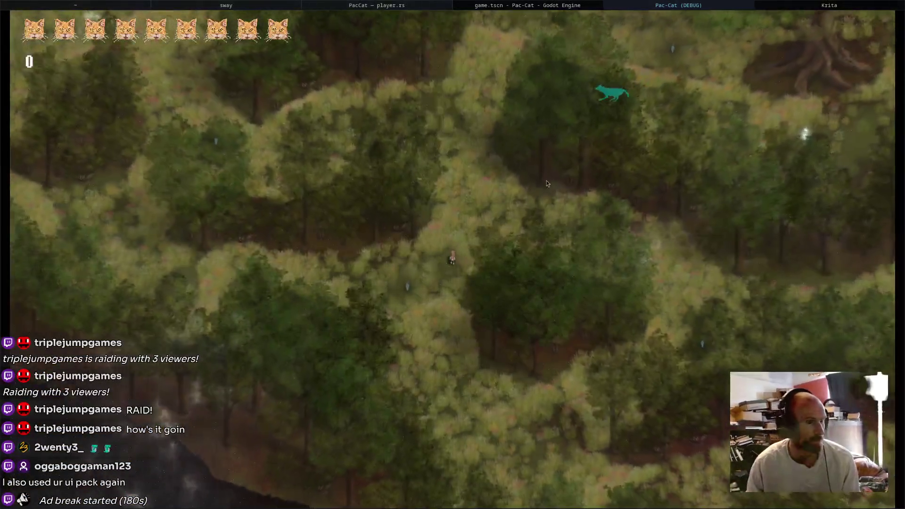
{"action": "key", "text": "Left"}
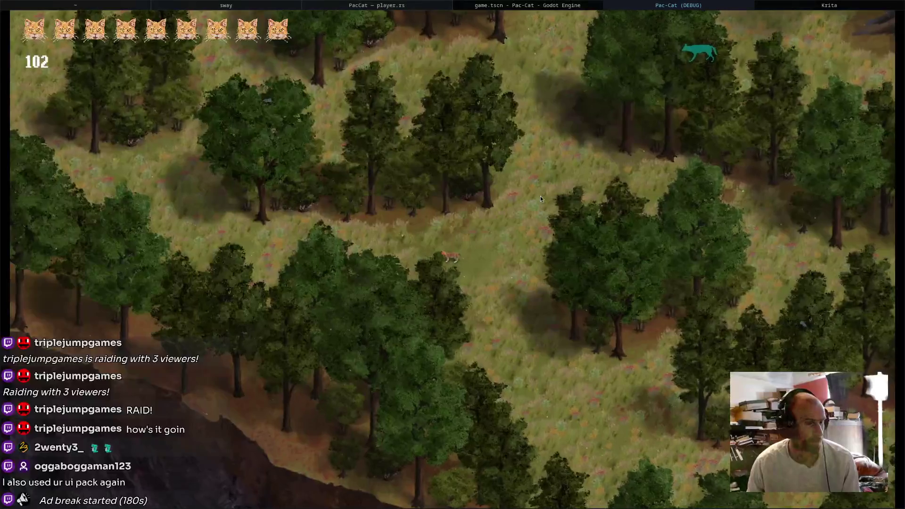
{"action": "key", "text": "Right"}
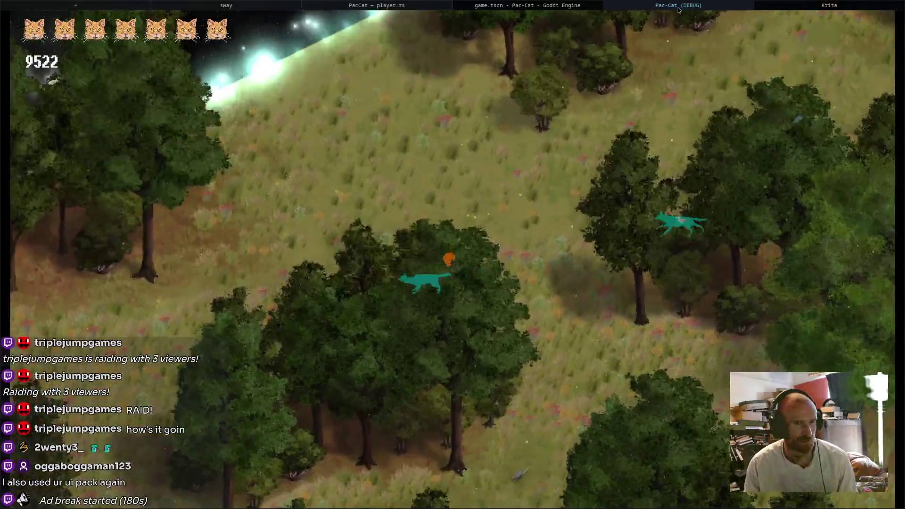
{"action": "middle_click", "coordinate": [678, 8]}
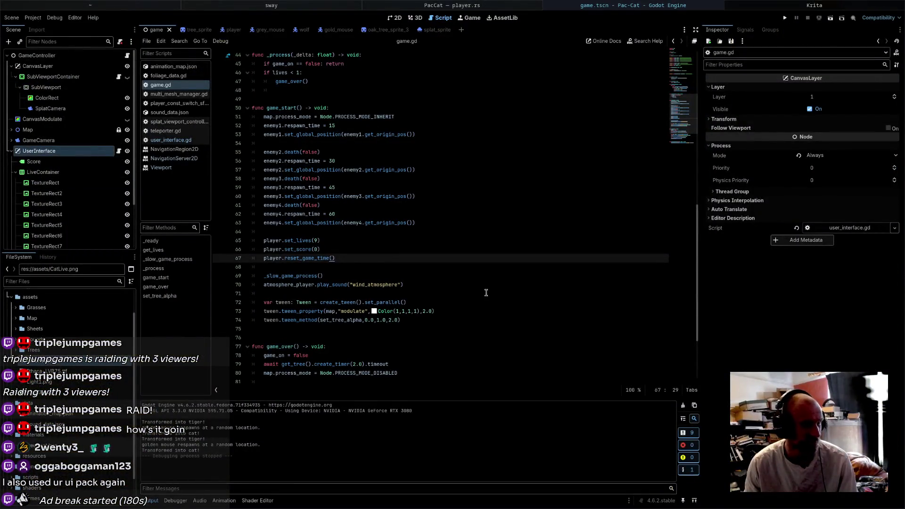
- Set the wolf's Friction to 3000 in the Inspector, playtest briefly, then return to Zed
{"action": "left_click", "coordinate": [302, 30]}
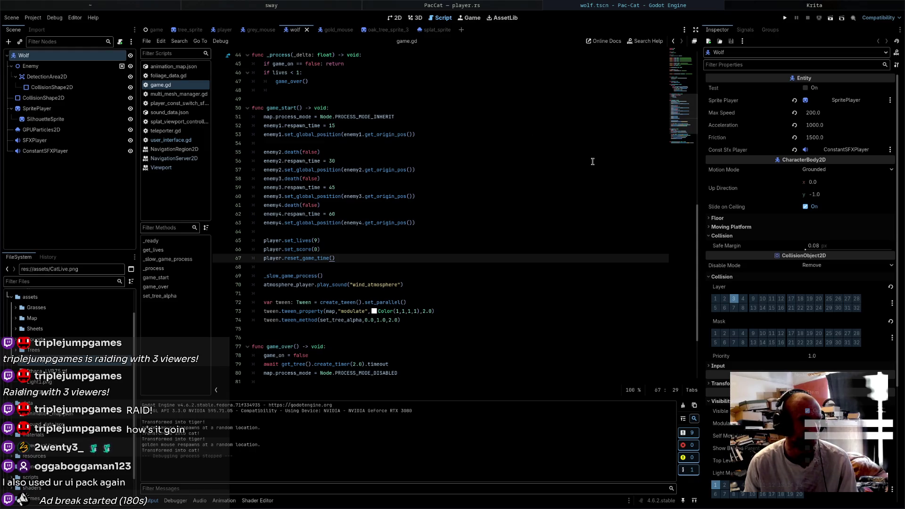
{"action": "left_click", "coordinate": [824, 141]}
{"action": "type", "text": "3"}
{"action": "key", "text": "F5"}
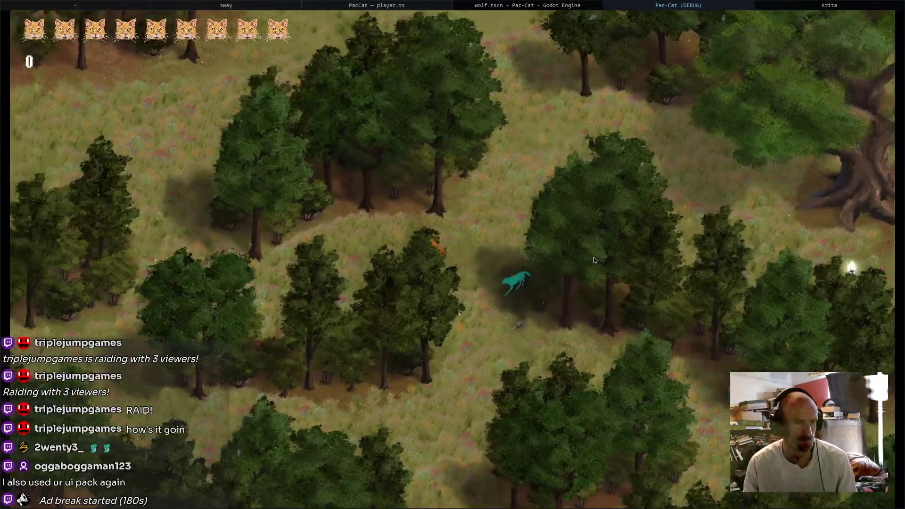
{"action": "key", "text": "Up"}
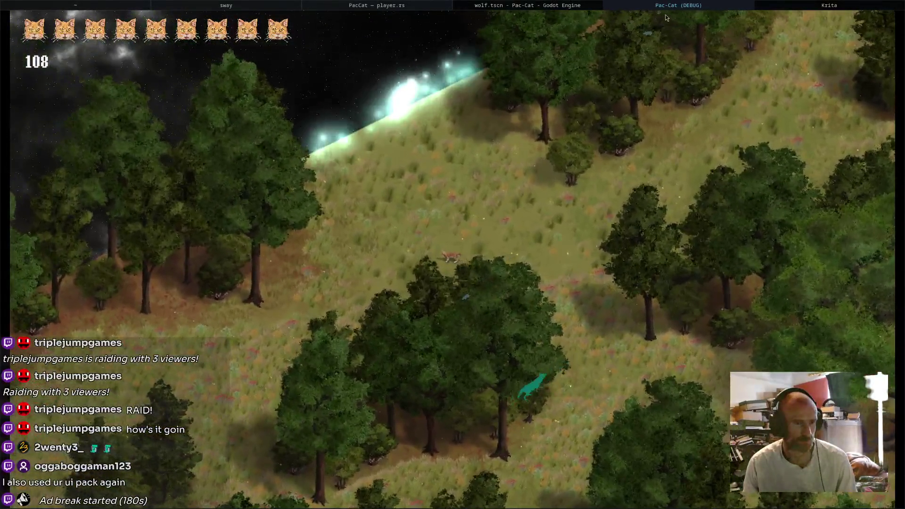
{"action": "middle_click", "coordinate": [667, 18]}
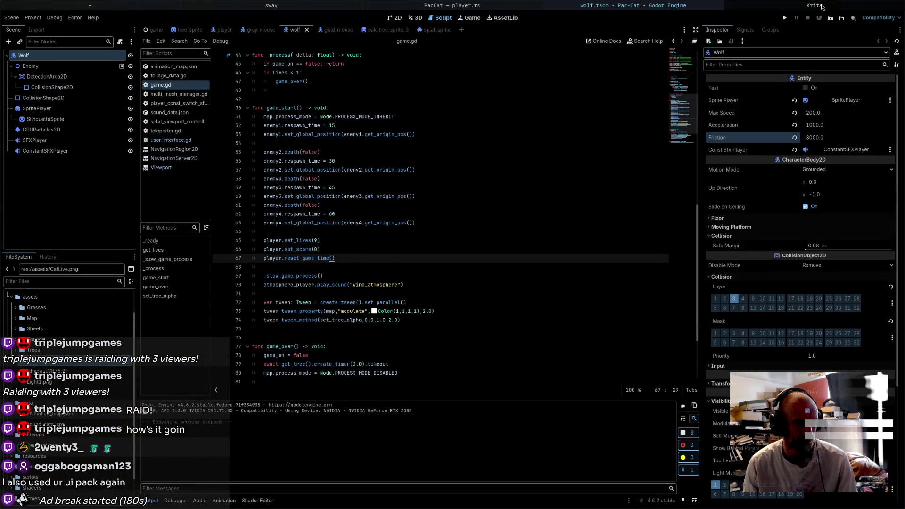
{"action": "left_click", "coordinate": [503, 9]}
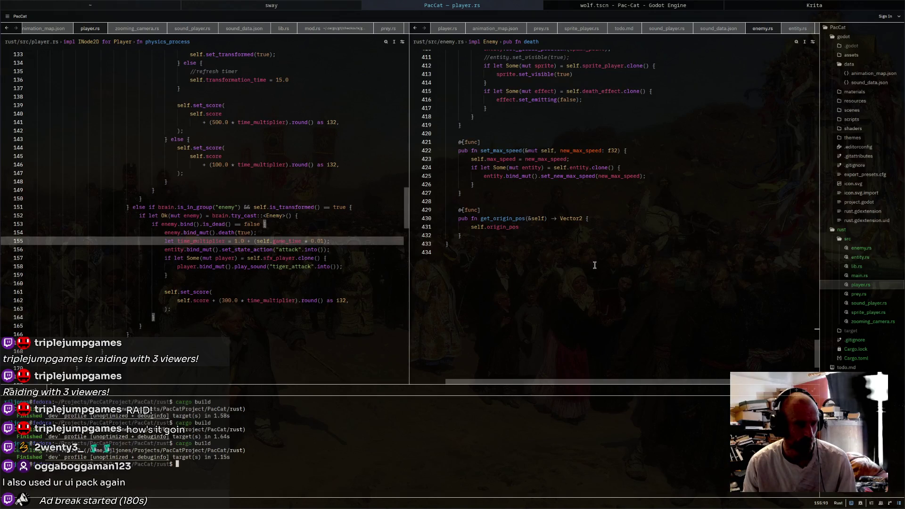
- Add a blank line inside set_max_speed in enemy.rs
{"action": "left_click", "coordinate": [662, 175]}
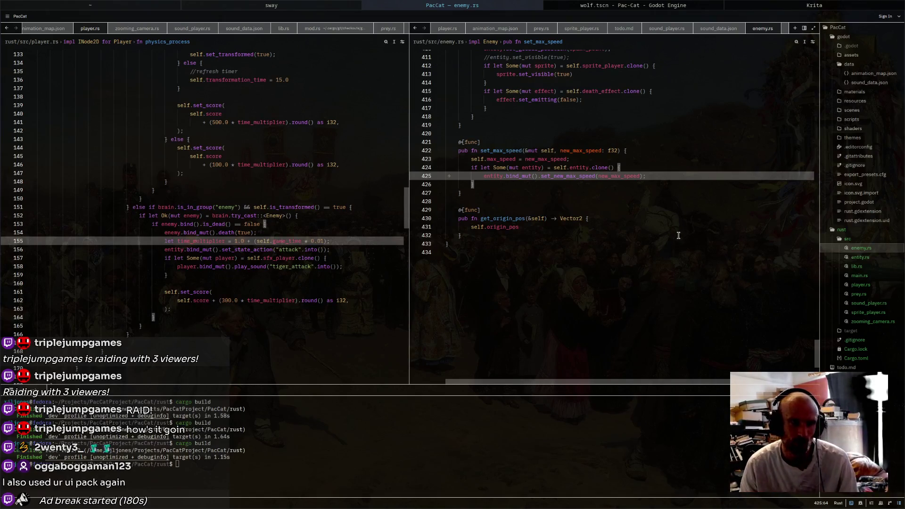
{"action": "scroll", "coordinate": [685, 222], "scroll_direction": "up", "scroll_amount": 4}
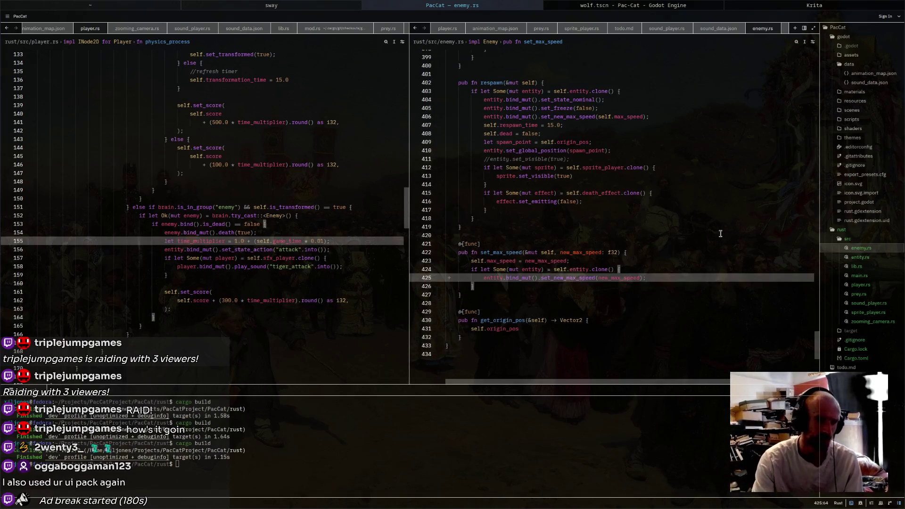
{"action": "key", "text": "Down"}
{"action": "key", "text": "Return"}
{"action": "left_click", "coordinate": [474, 286]}
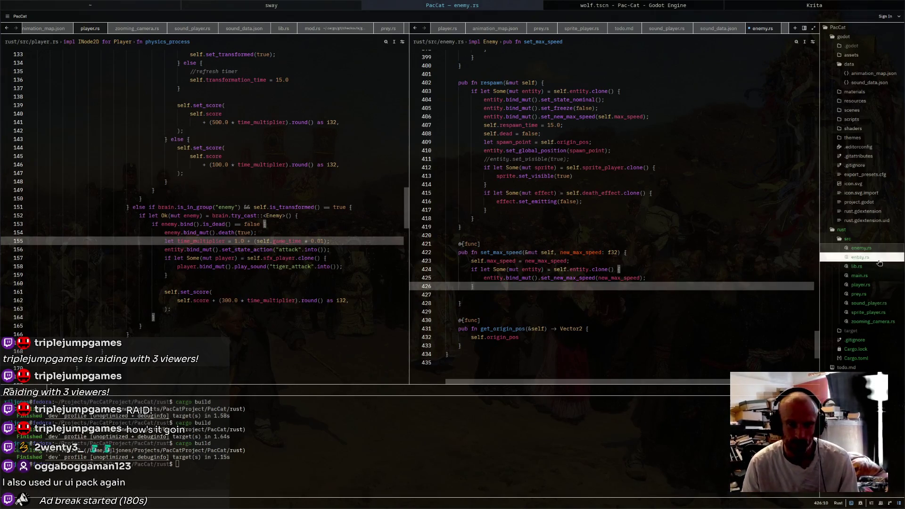
- Open entity.rs beside it and scroll to its last functions
{"action": "left_click", "coordinate": [860, 257]}
{"action": "scroll", "coordinate": [675, 320], "scroll_direction": "down", "scroll_amount": 5}
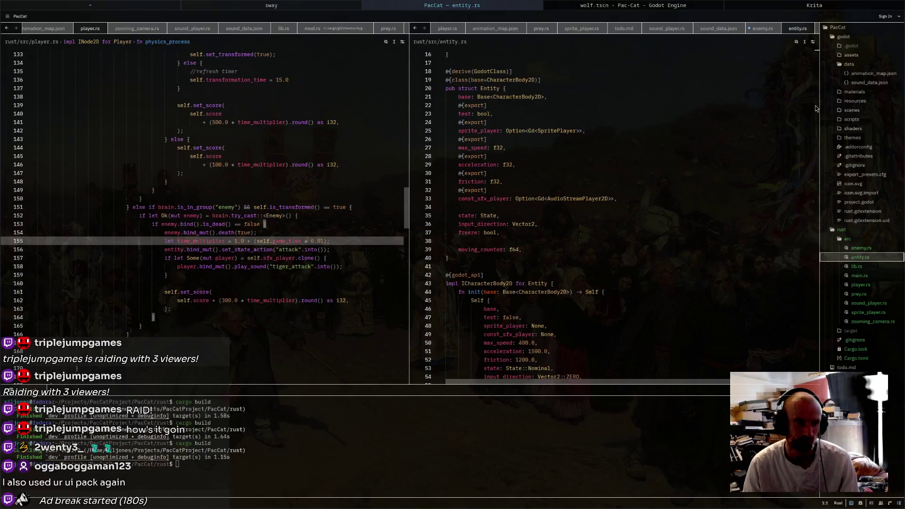
{"action": "left_click_drag", "start_coordinate": [816, 108], "coordinate": [820, 313]}
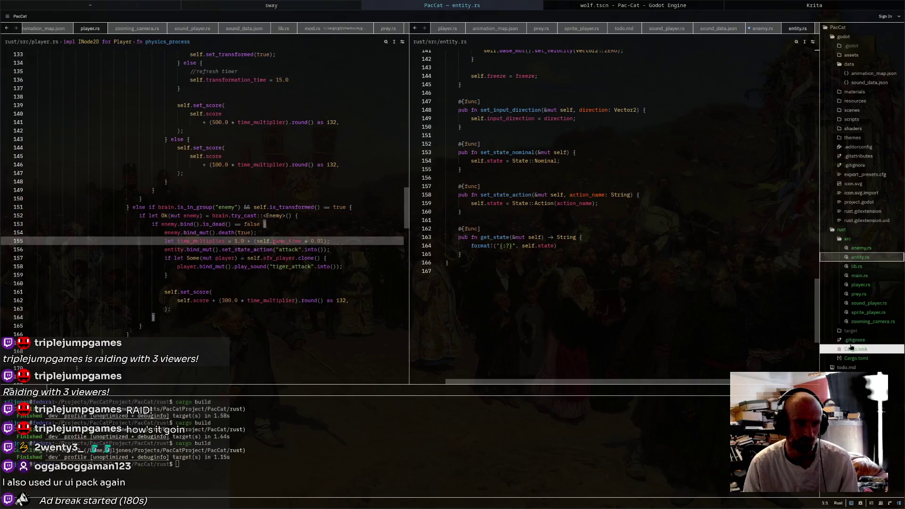
- Add a #[func] pub fn set_friction(&mut self) whose body sets self.friction = new_friction
{"action": "left_click", "coordinate": [587, 255]}
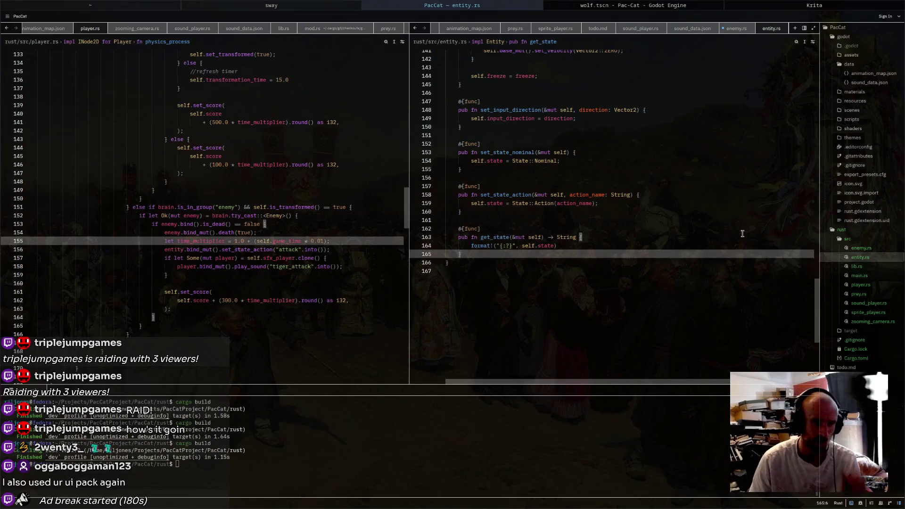
{"action": "key", "text": "Return"}
{"action": "key", "text": "Return"}
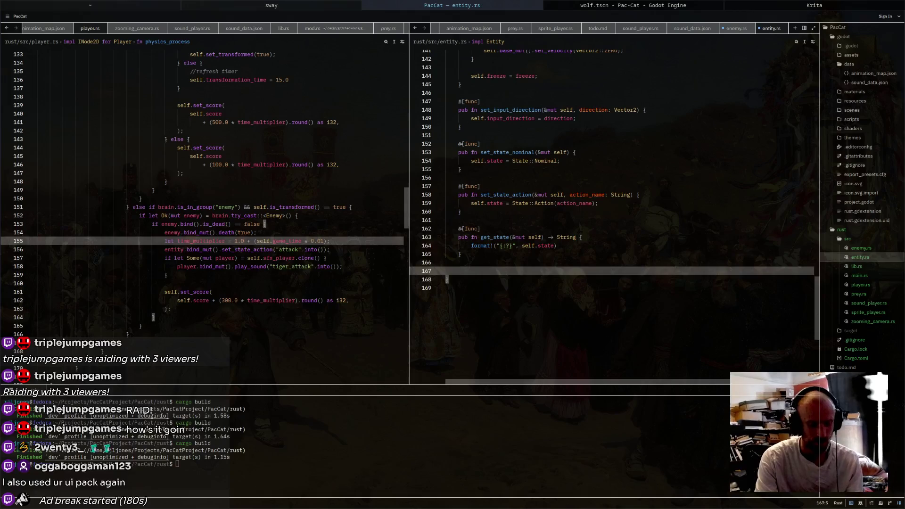
{"action": "type", "text": "func]"}
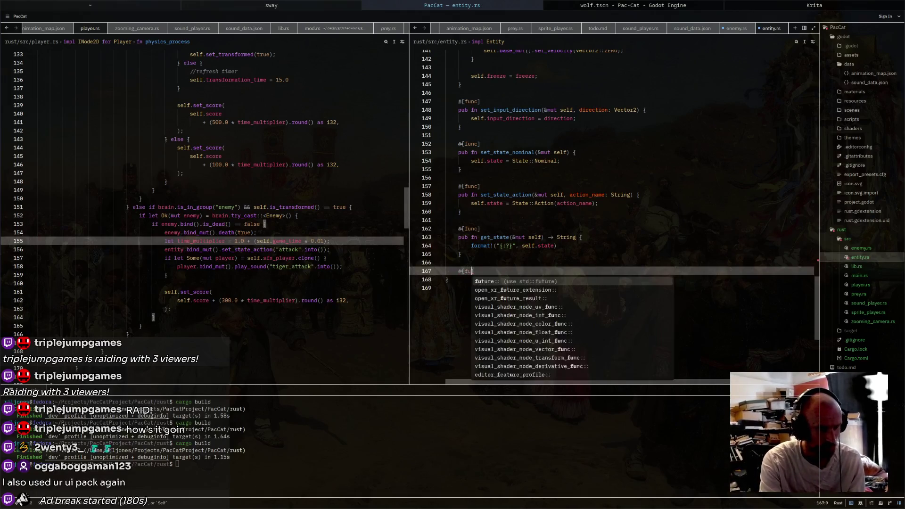
{"action": "key", "text": "Return"}
{"action": "type", "text": "pub "}
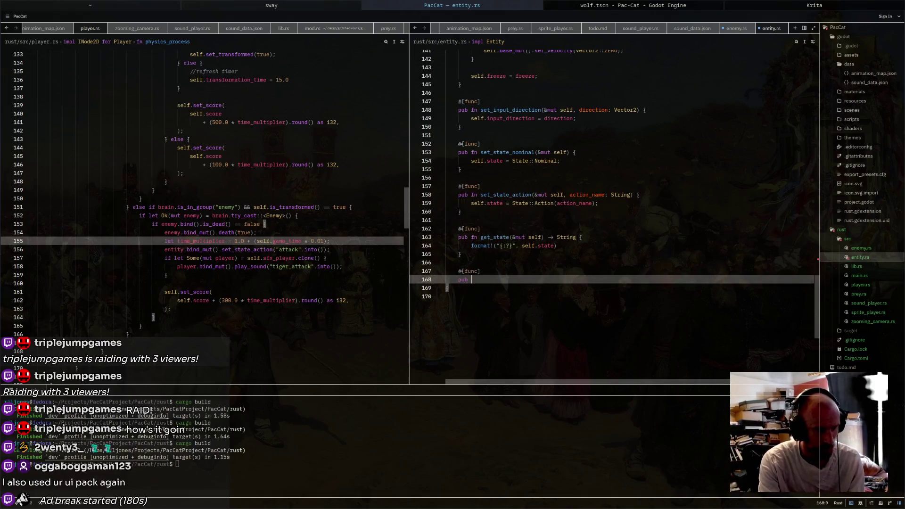
{"action": "type", "text": "fn set_frict"}
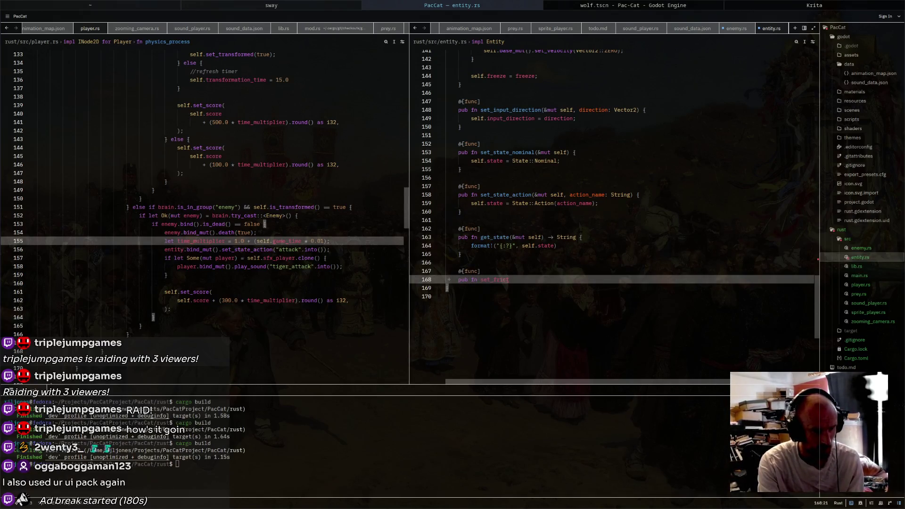
{"action": "type", "text": "ion(&mut self) -> () {"}
{"action": "key", "text": "Return"}
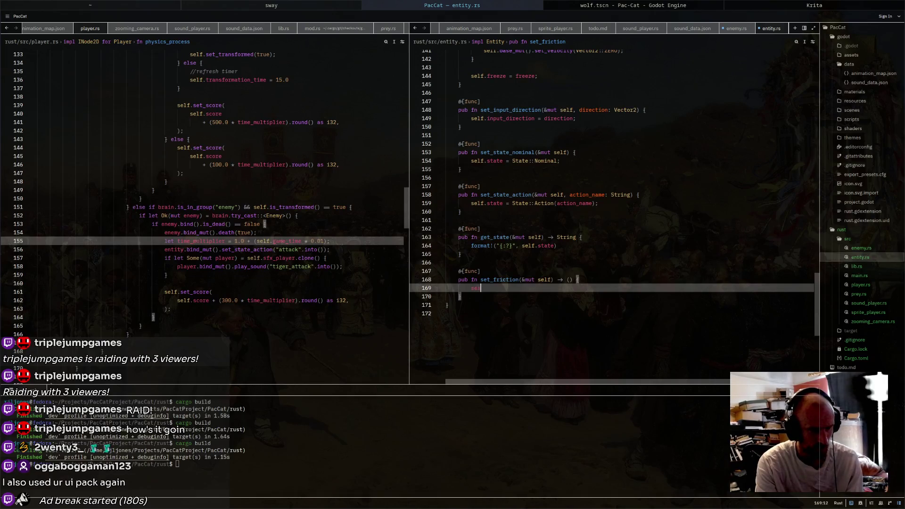
{"action": "type", "text": "f.fri"}
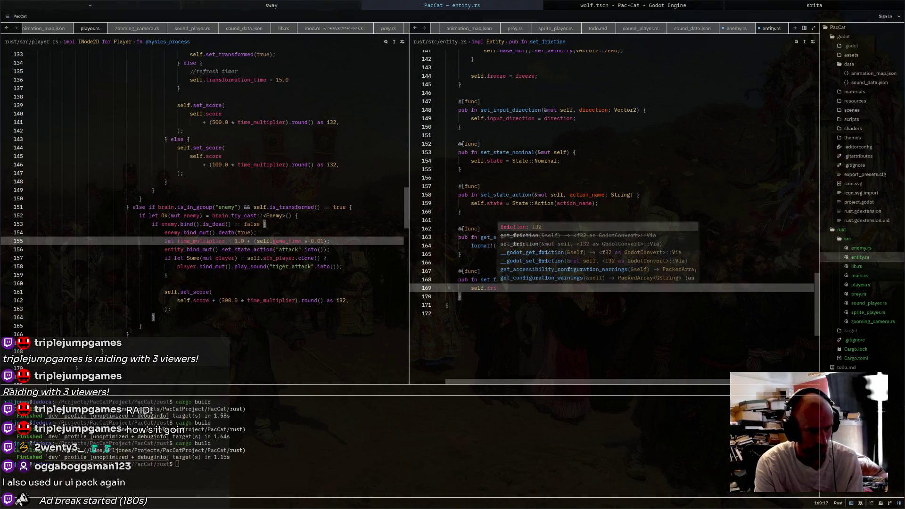
{"action": "type", "text": "ction = new_frictio"}
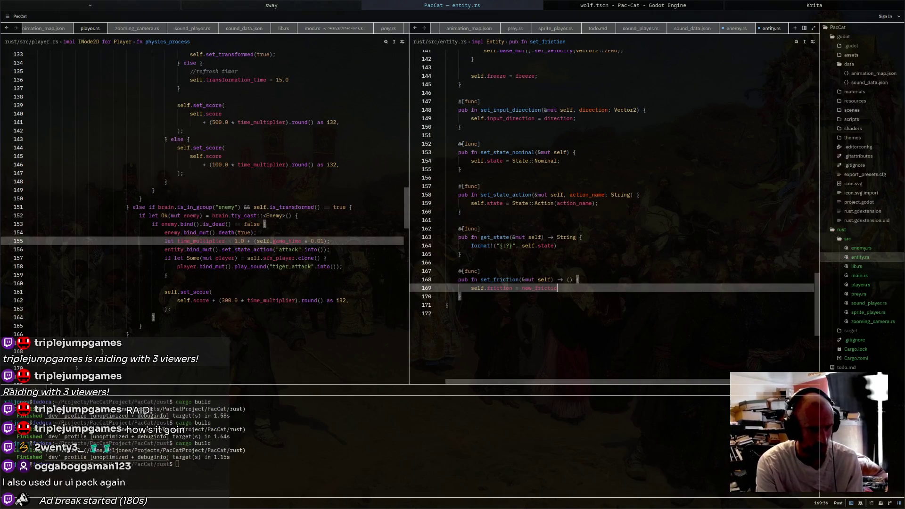
{"action": "type", "text": "n"}
- Add the new_friction: f32 parameter to set_friction's signature
{"action": "left_click", "coordinate": [550, 280]}
{"action": "type", "text": ", new_friction: f32"}
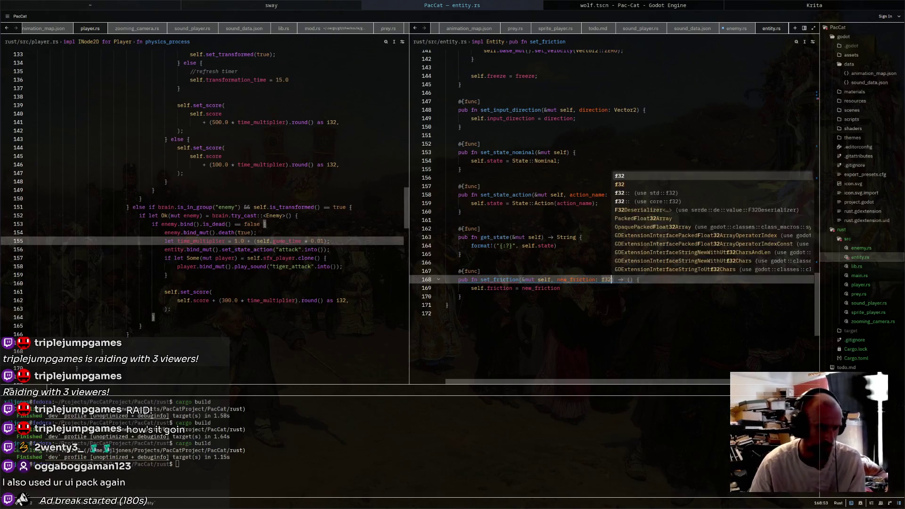
{"action": "left_click", "coordinate": [540, 319]}
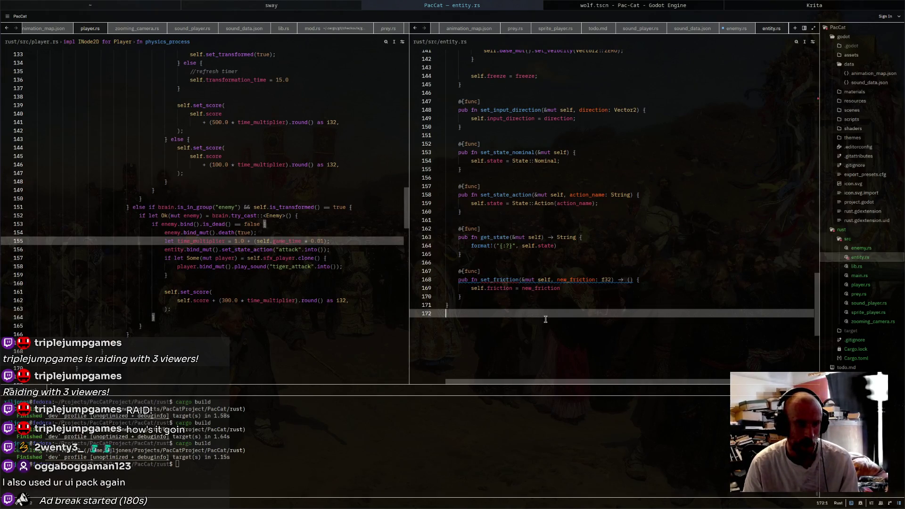
{"action": "mouse_move", "coordinate": [514, 281]}
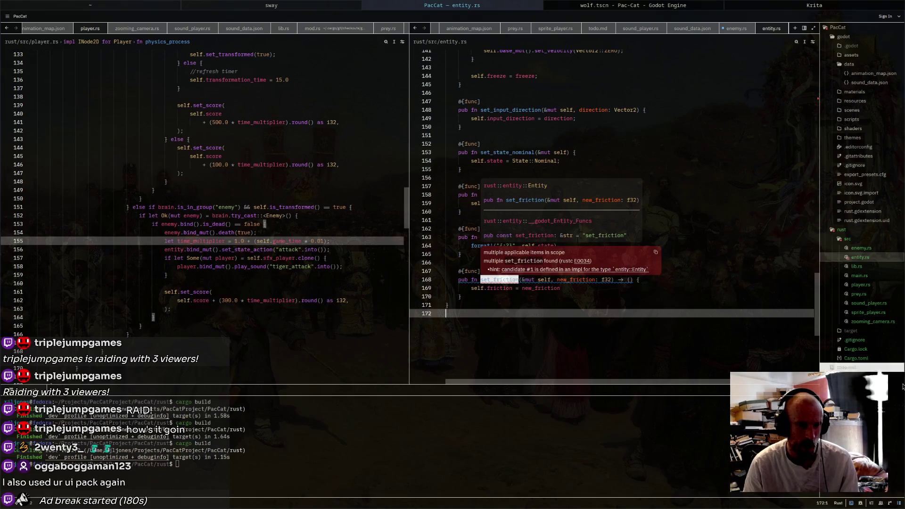
{"action": "left_click", "coordinate": [643, 299]}
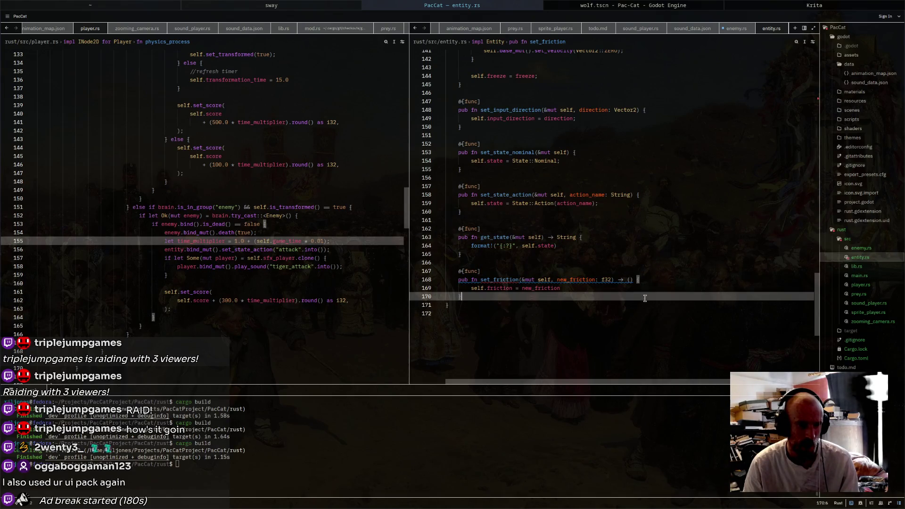
- Review the Entity struct fields and the friction info in entity.rs
{"action": "scroll", "coordinate": [788, 292], "scroll_direction": "up", "scroll_amount": 10}
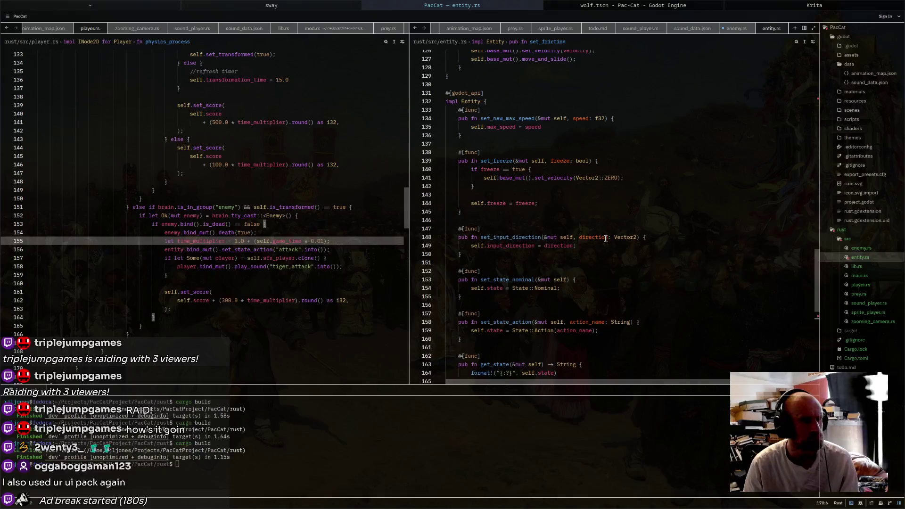
{"action": "scroll", "coordinate": [636, 246], "scroll_direction": "up", "scroll_amount": 15}
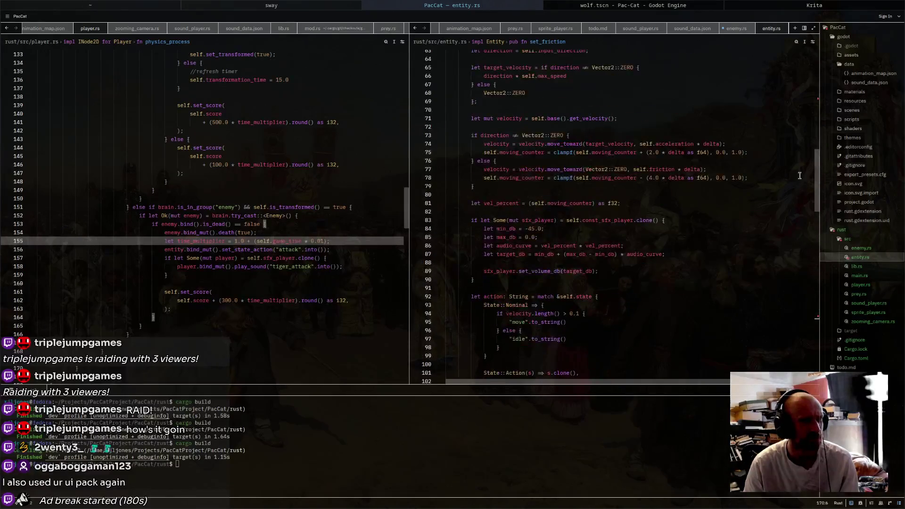
{"action": "left_click_drag", "start_coordinate": [818, 165], "coordinate": [821, 104]}
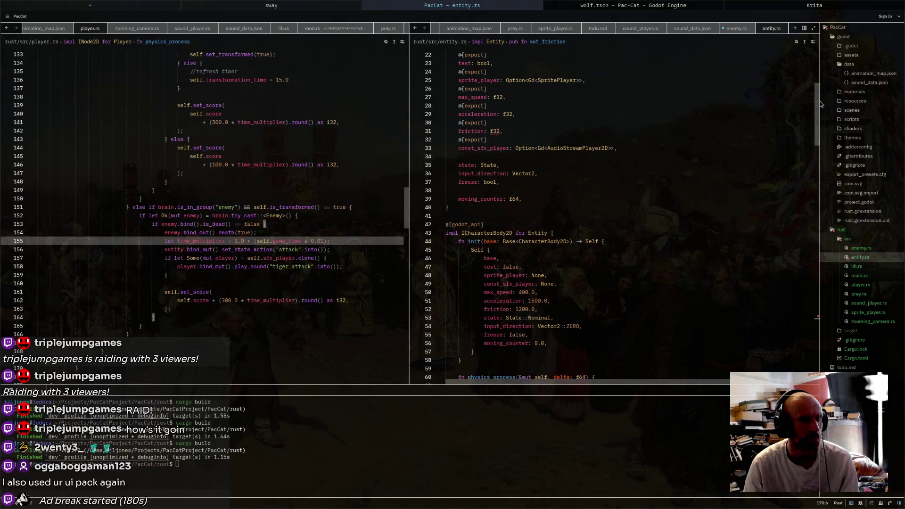
{"action": "left_click_drag", "start_coordinate": [820, 104], "coordinate": [813, 297]}
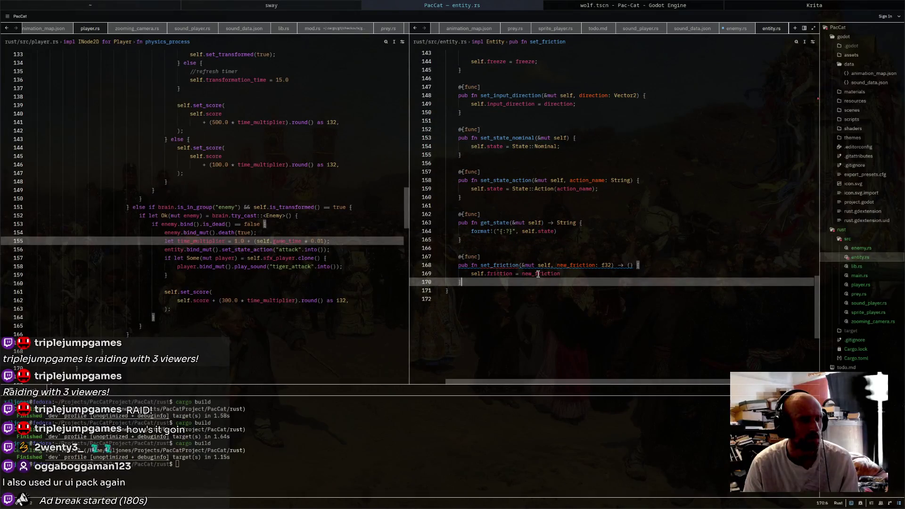
{"action": "mouse_move", "coordinate": [538, 274]}
{"action": "mouse_move", "coordinate": [499, 271]}
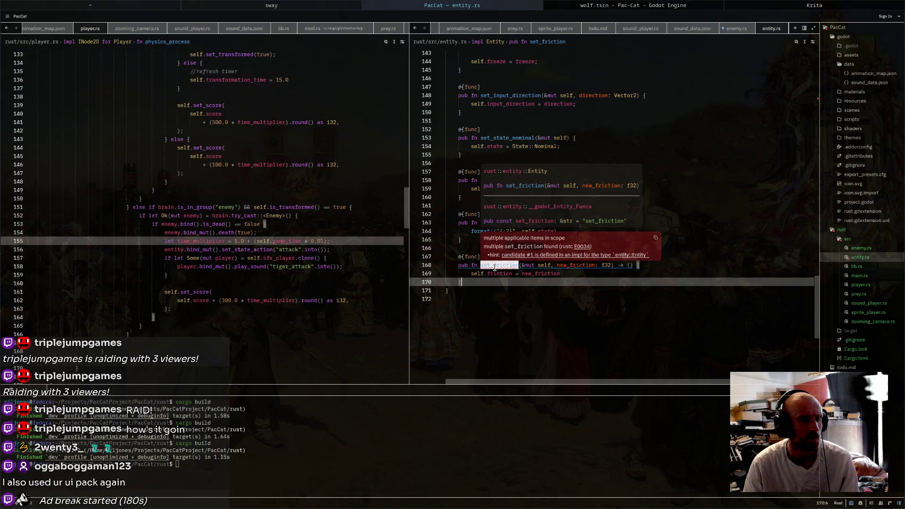
{"action": "key", "text": "Down"}
{"action": "scroll", "coordinate": [494, 274], "scroll_direction": "up", "scroll_amount": 4}
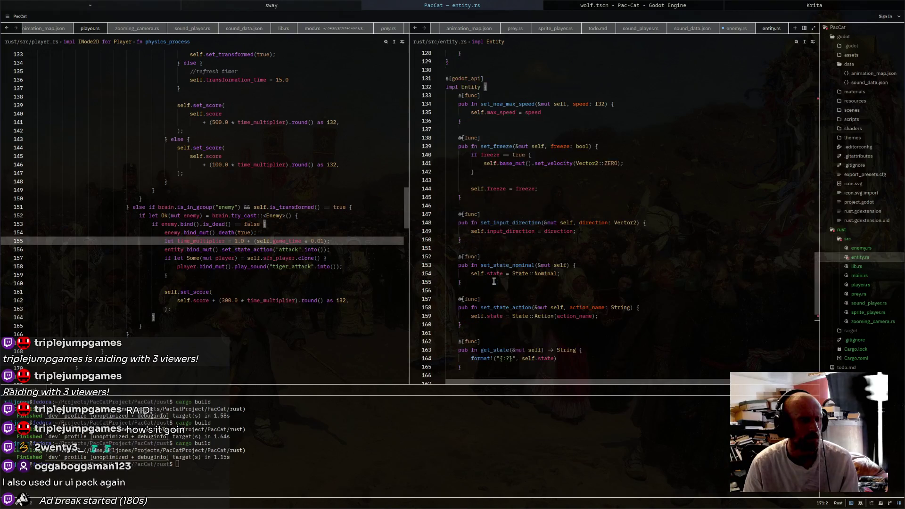
{"action": "scroll", "coordinate": [494, 281], "scroll_direction": "down", "scroll_amount": 3}
{"action": "scroll", "coordinate": [495, 281], "scroll_direction": "up", "scroll_amount": 20}
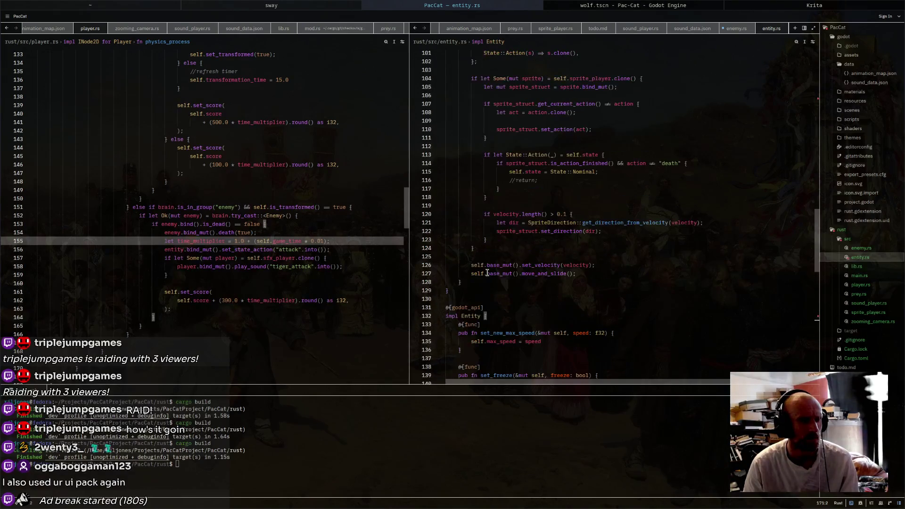
{"action": "scroll", "coordinate": [487, 274], "scroll_direction": "up", "scroll_amount": 9}
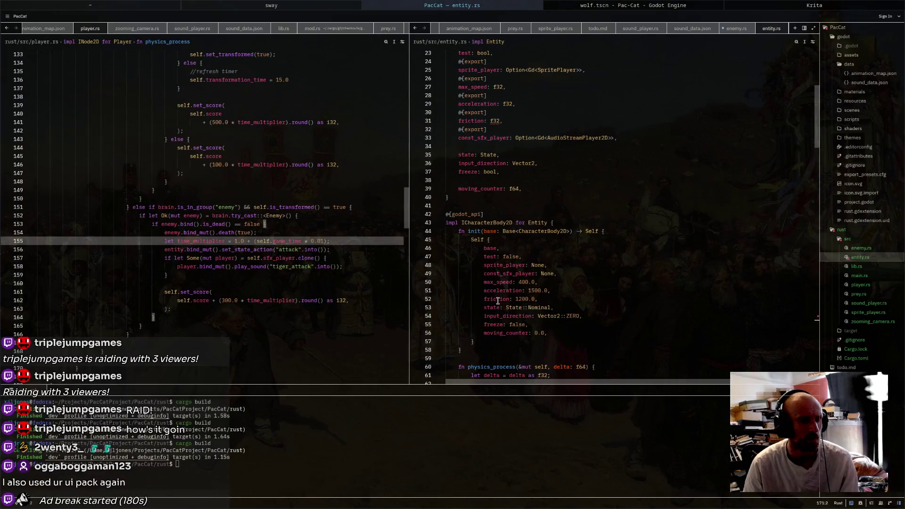
{"action": "mouse_move", "coordinate": [471, 127]}
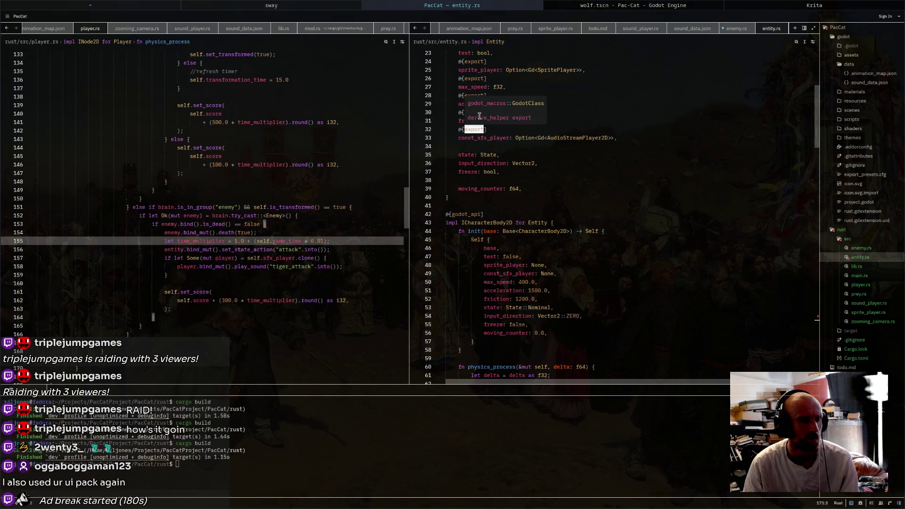
{"action": "left_click", "coordinate": [622, 151]}
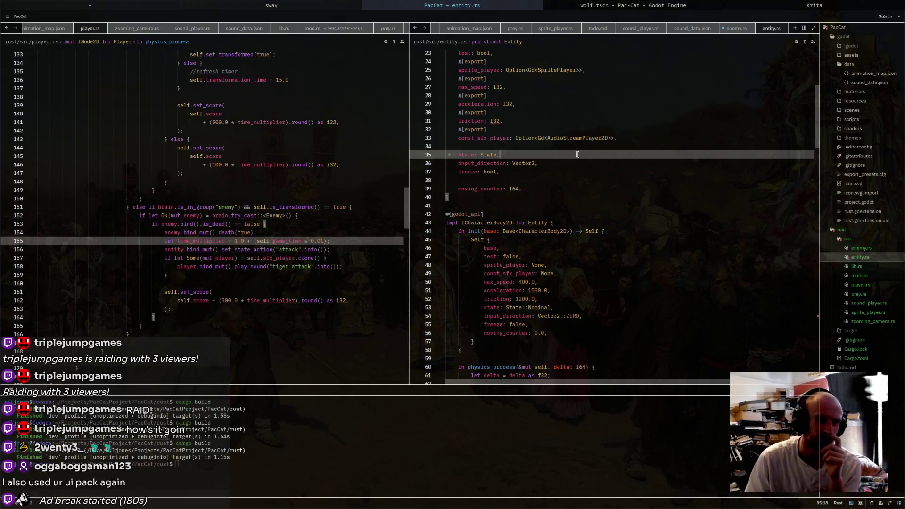
{"action": "scroll", "coordinate": [578, 155], "scroll_direction": "down", "scroll_amount": 2}
{"action": "scroll", "coordinate": [578, 155], "scroll_direction": "down", "scroll_amount": 20}
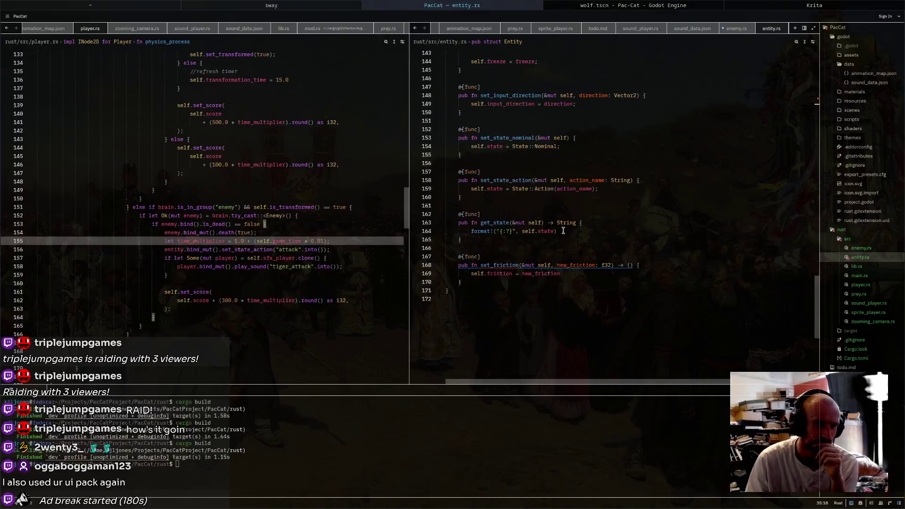
{"action": "scroll", "coordinate": [474, 177], "scroll_direction": "up", "scroll_amount": 1}
- Rename set_friction to set_new_friction, cancelling the Save As dialog that appears
{"action": "left_click", "coordinate": [491, 163]}
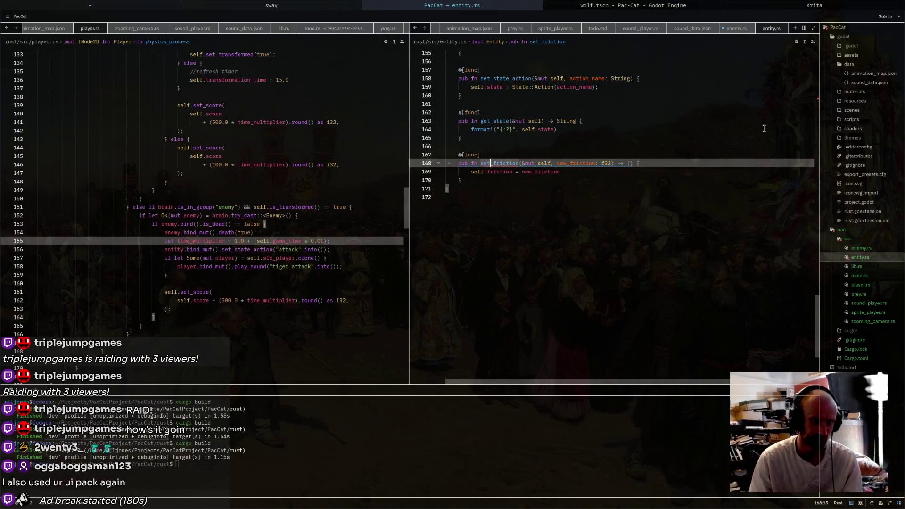
{"action": "type", "text": "_"}
{"action": "key", "text": "ctrl+shift+s"}
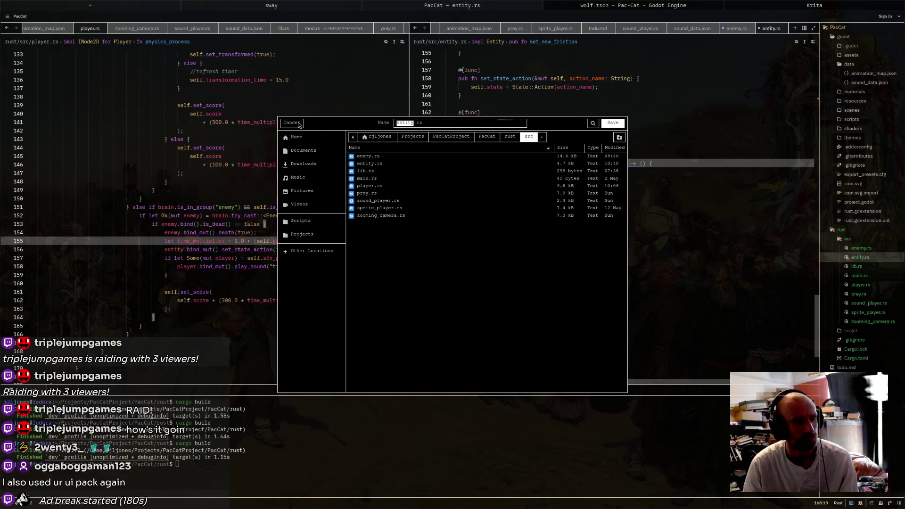
{"action": "key", "text": "Escape"}
{"action": "left_click", "coordinate": [658, 225]}
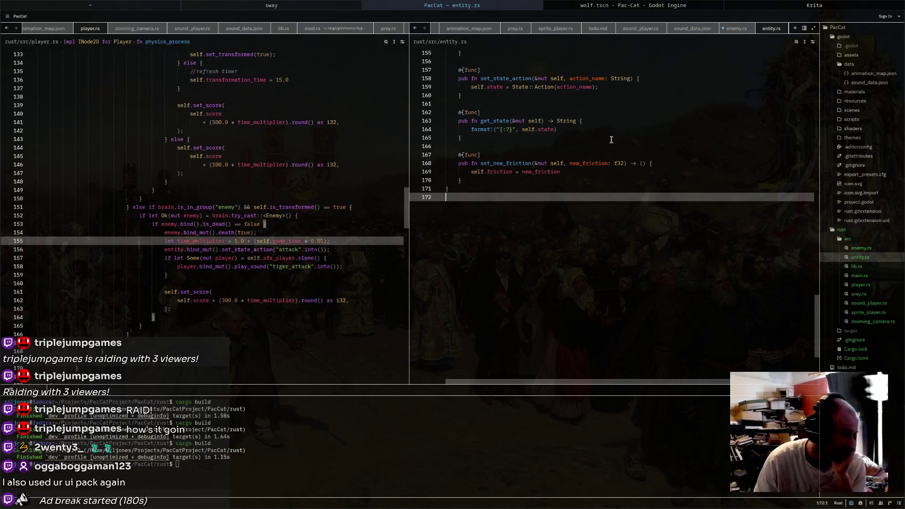
- Glance at the Godot window, then rerun cargo build in Zed's terminal
{"action": "left_click", "coordinate": [657, 4]}
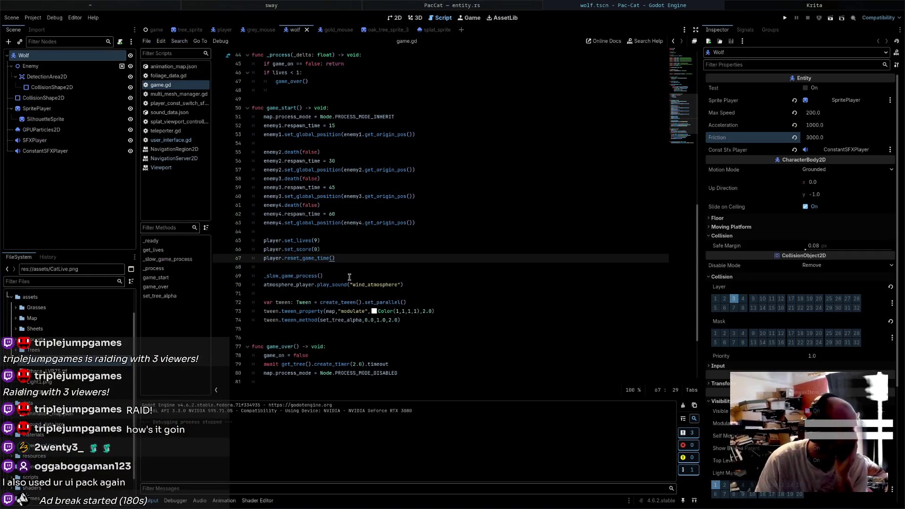
{"action": "left_click", "coordinate": [445, 4]}
{"action": "key", "text": "Up"}
{"action": "key", "text": "Return"}
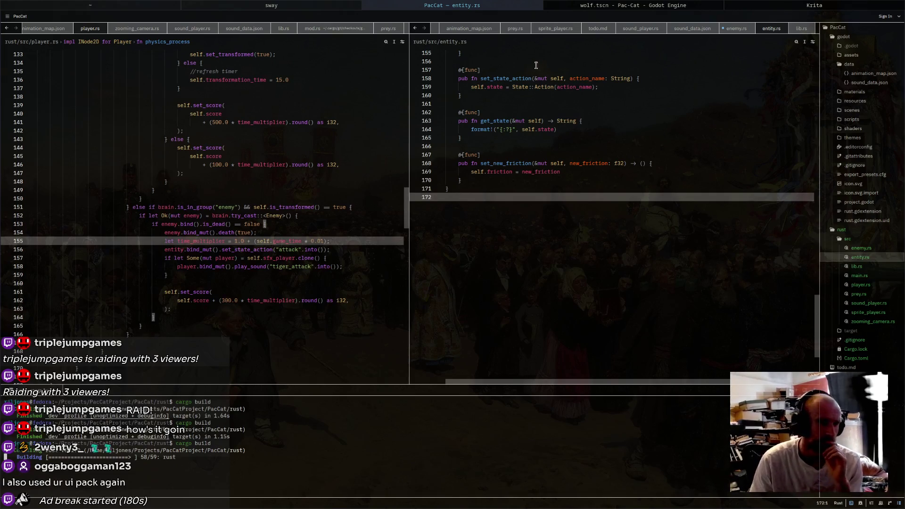
- Add entity.bind_mut().set_new_friction(new_max_speed * 10.0) in enemy.rs set_max_speed and save
{"action": "left_click", "coordinate": [861, 248]}
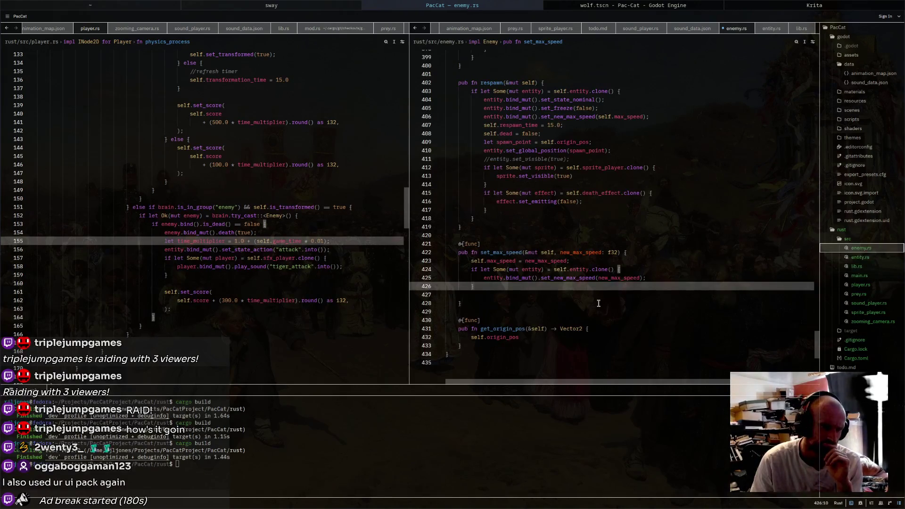
{"action": "left_click", "coordinate": [620, 288]}
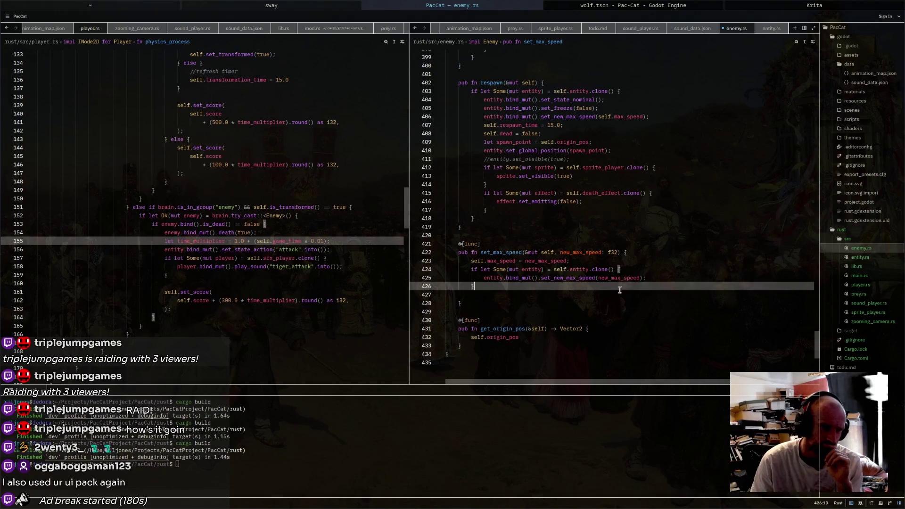
{"action": "left_click", "coordinate": [679, 279]}
{"action": "key", "text": "Return"}
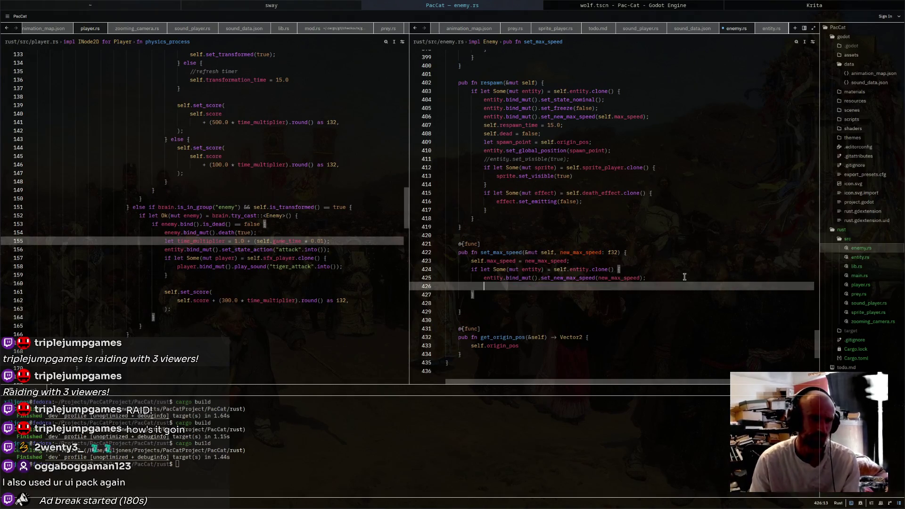
{"action": "type", "text": "entity"}
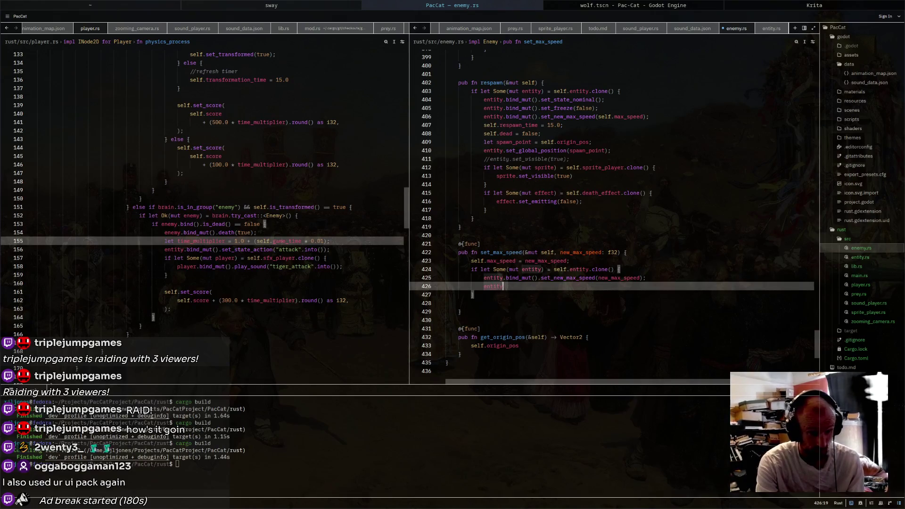
{"action": "type", "text": "."}
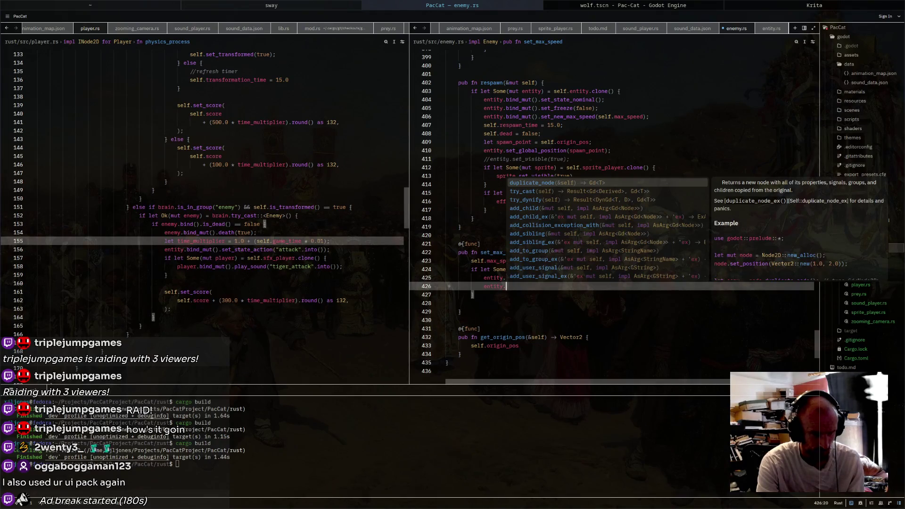
{"action": "type", "text": "set_new"}
{"action": "key", "text": "BackSpace"}
{"action": "key", "text": "BackSpace"}
{"action": "key", "text": "BackSpace"}
{"action": "type", "text": "bind_mut().set_new_fri"}
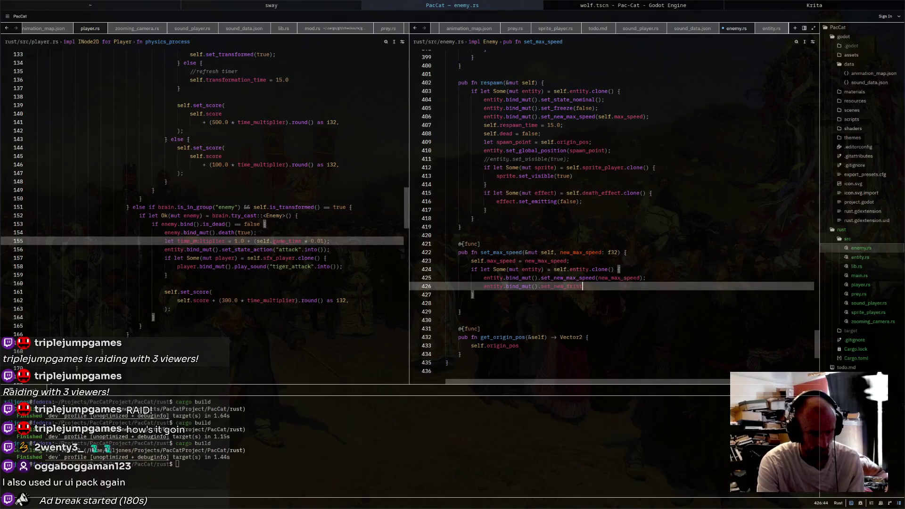
{"action": "key", "text": "Tab"}
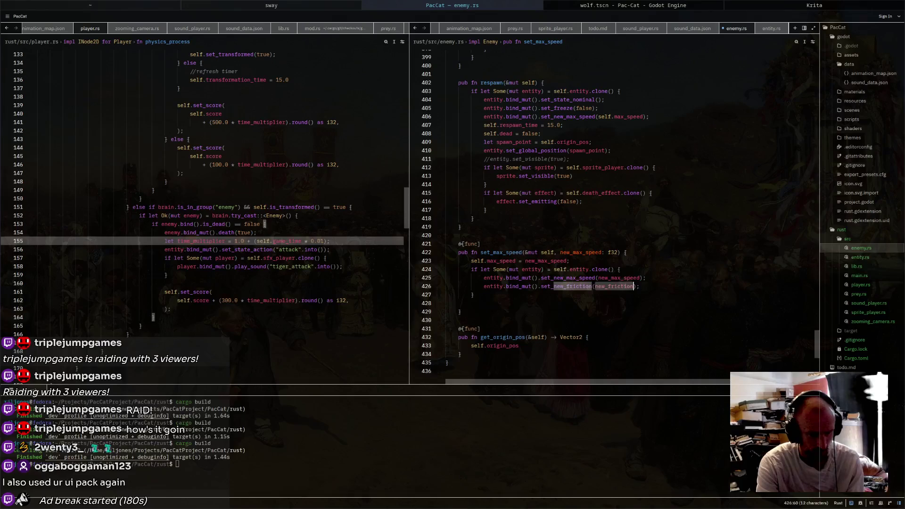
{"action": "key", "text": "BackSpace"}
{"action": "type", "text": "s"}
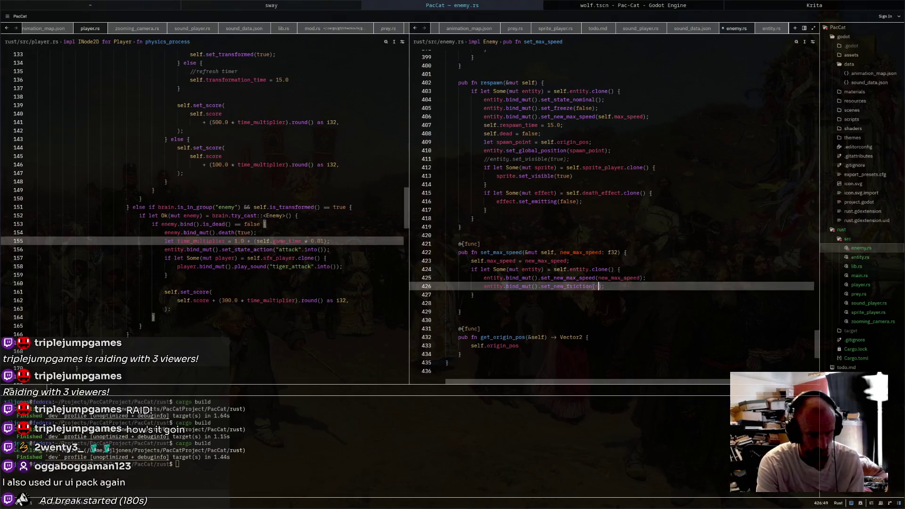
{"action": "type", "text": "et_new_friction(new_max_s"}
{"action": "type", "text": "peed"}
{"action": "type", "text": " * "}
{"action": "type", "text": "10.0"}
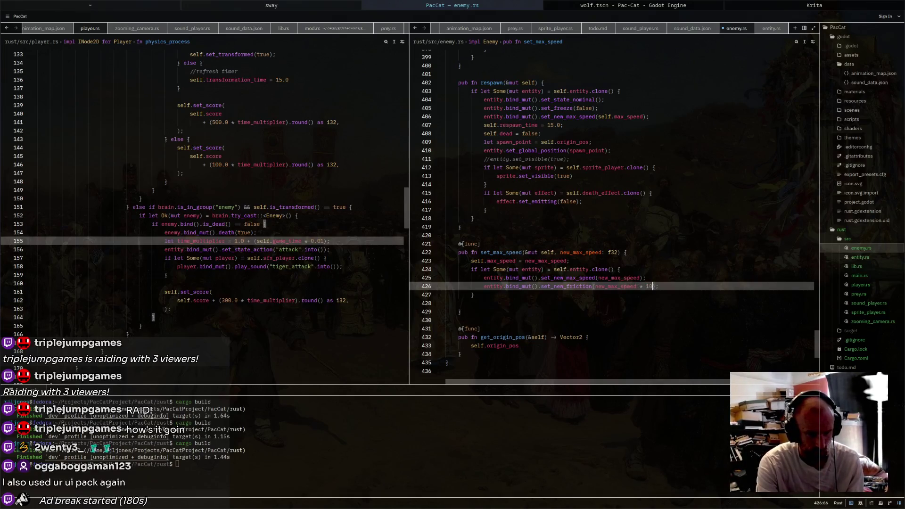
{"action": "key", "text": "ctrl+s"}
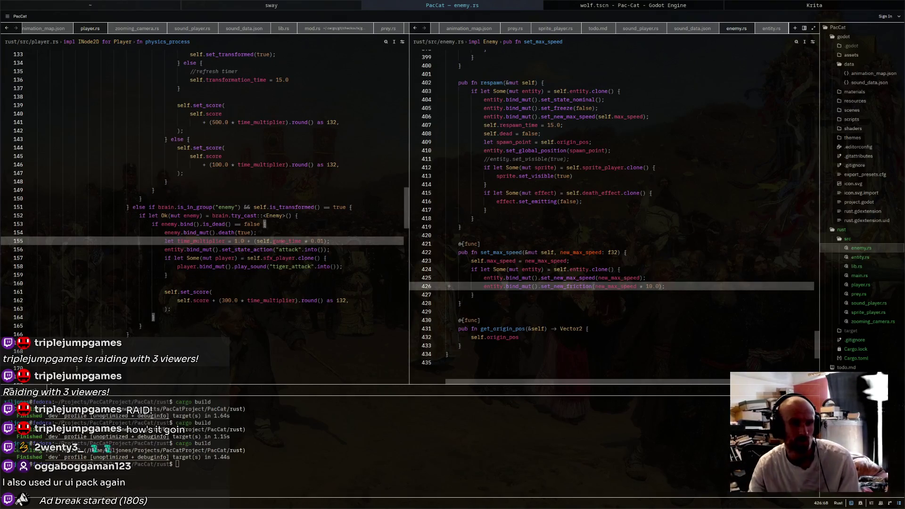
- Change the friction multiplier from 10.0 to 15.0 and save enemy.rs
{"action": "double_click", "coordinate": [650, 286]}
{"action": "type", "text": "15"}
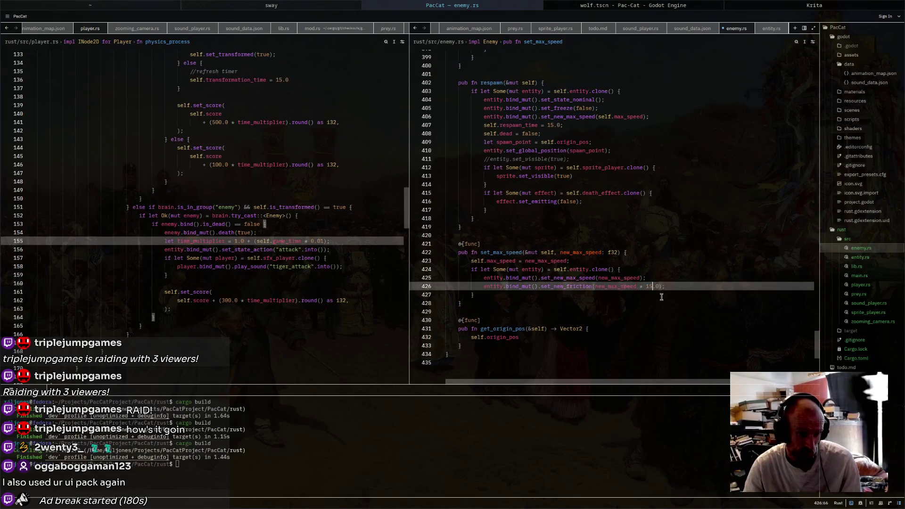
{"action": "left_click", "coordinate": [661, 296]}
{"action": "key", "text": "ctrl+s"}
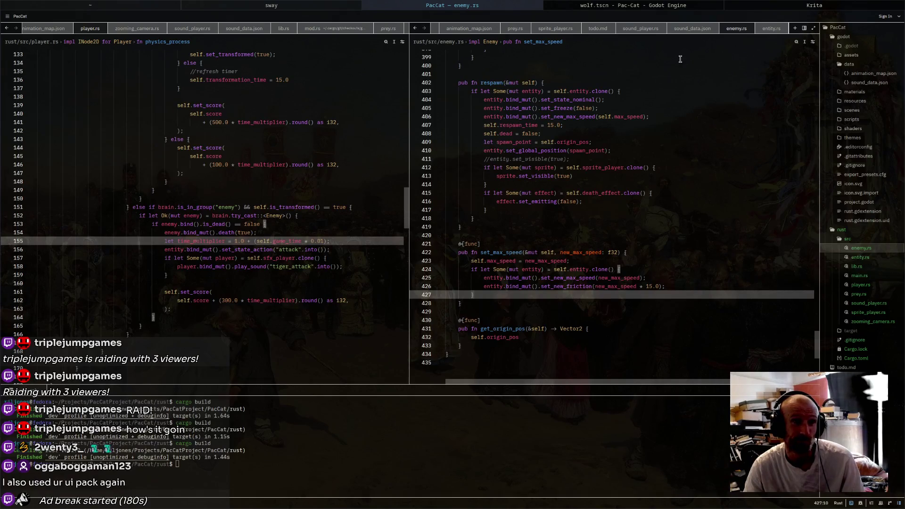
- In Godot, open the game scene's GameController script, game.gd
{"action": "left_click", "coordinate": [654, 5]}
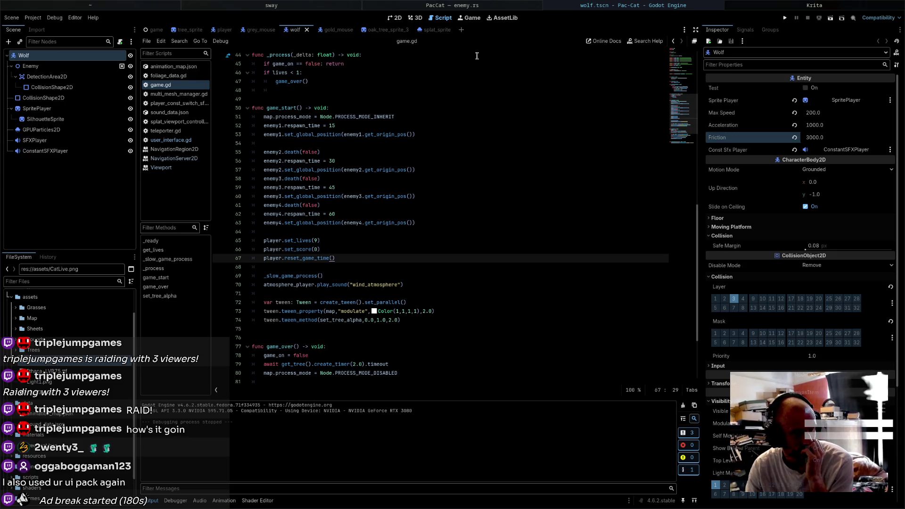
{"action": "left_click", "coordinate": [395, 17]}
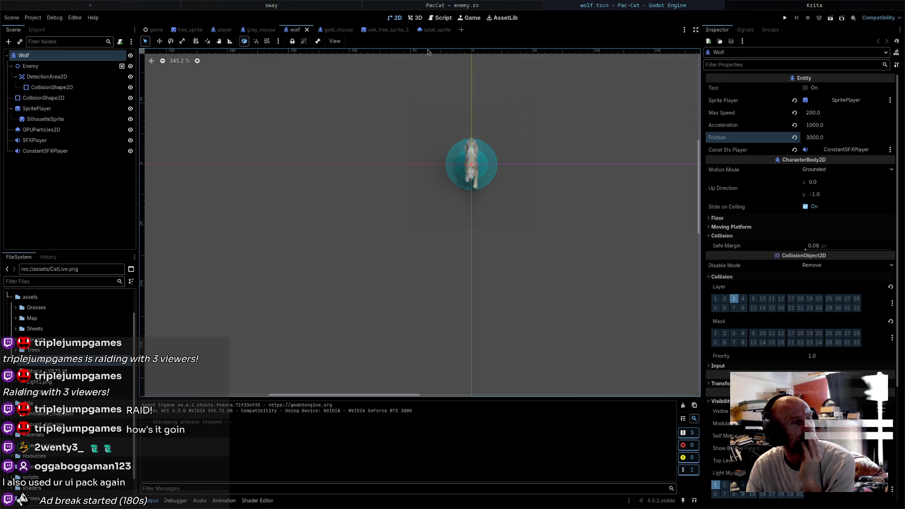
{"action": "left_click", "coordinate": [156, 29]}
{"action": "left_click", "coordinate": [94, 55]}
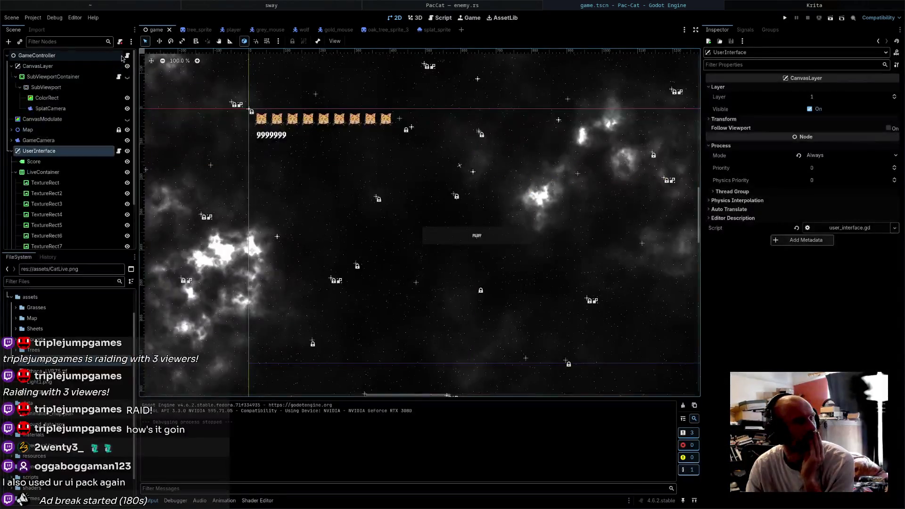
{"action": "left_click", "coordinate": [127, 55]}
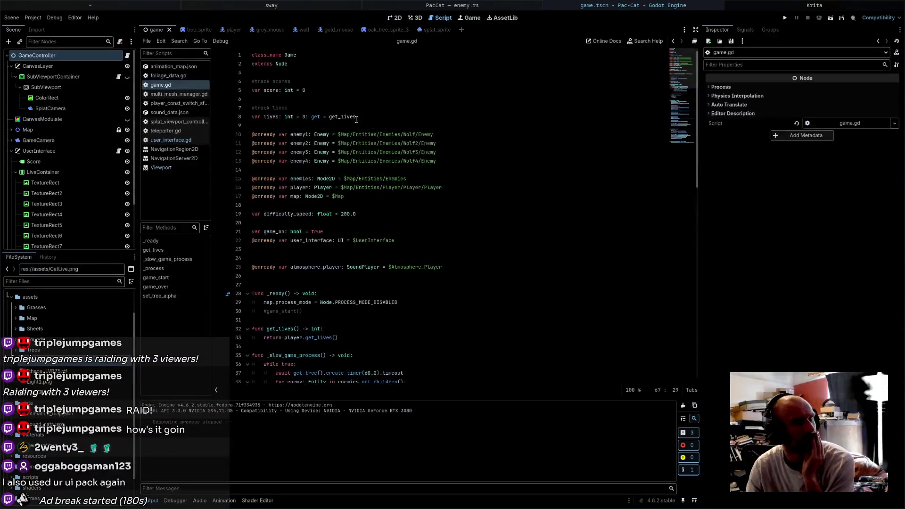
- Rename the score variable on line 5 to high_score, then return to the 2D view
{"action": "double_click", "coordinate": [263, 90]}
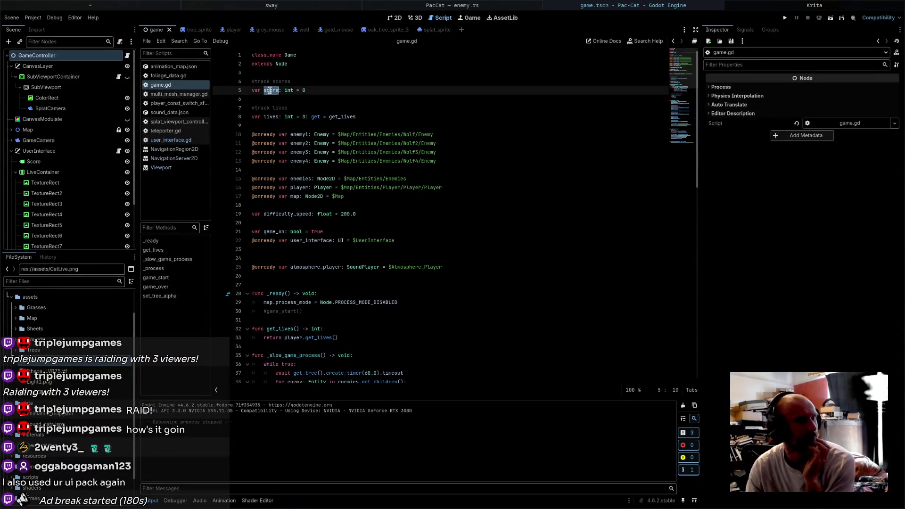
{"action": "type", "text": "high_score"}
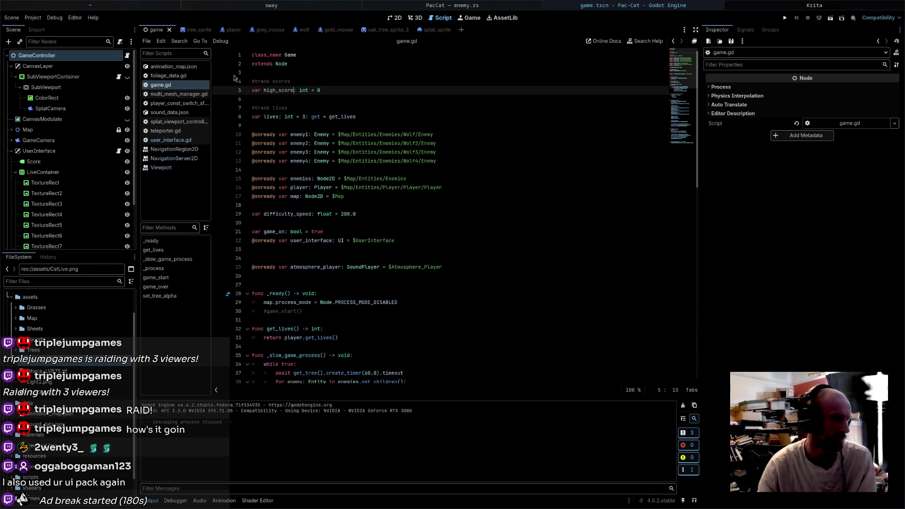
{"action": "left_click", "coordinate": [396, 97]}
{"action": "left_click", "coordinate": [404, 83]}
{"action": "left_click", "coordinate": [408, 87]}
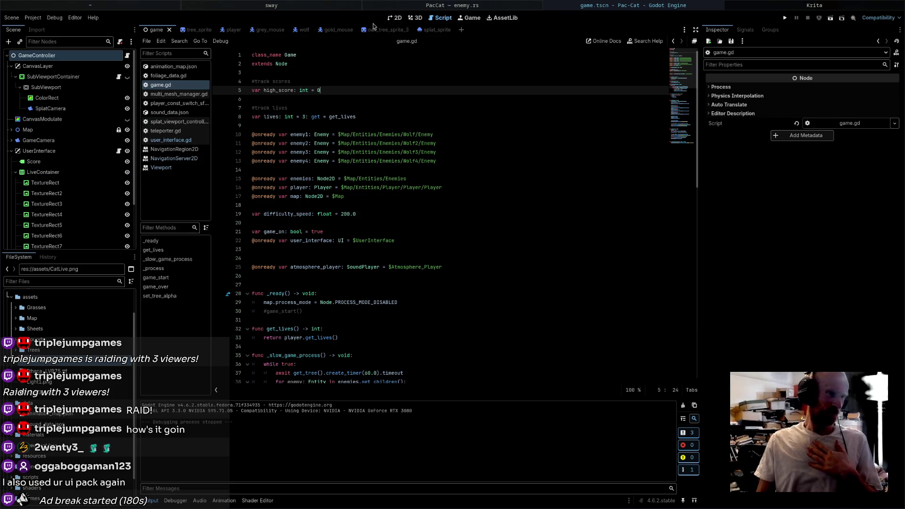
{"action": "left_click", "coordinate": [396, 18]}
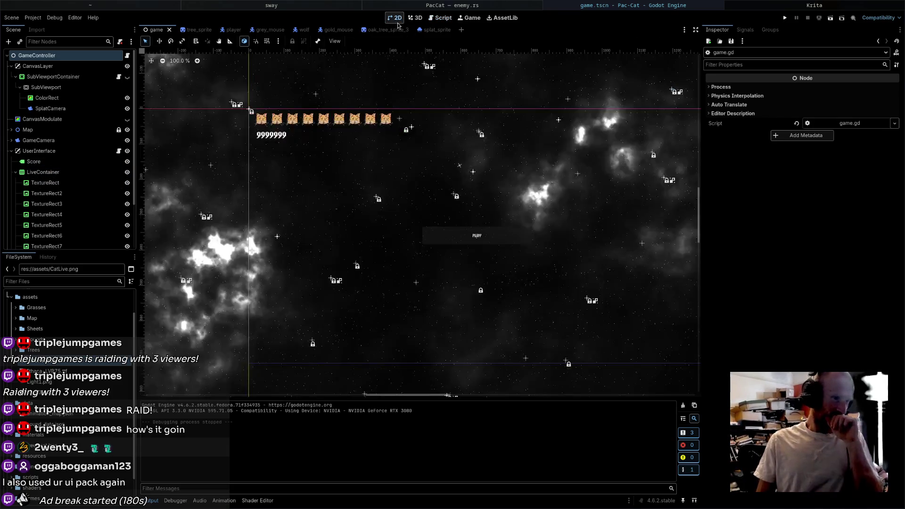
- Add a Label child to UserInterface, placed and widened above the PLAY button
{"action": "scroll", "coordinate": [73, 195], "scroll_direction": "down", "scroll_amount": 3}
{"action": "left_click", "coordinate": [73, 222]}
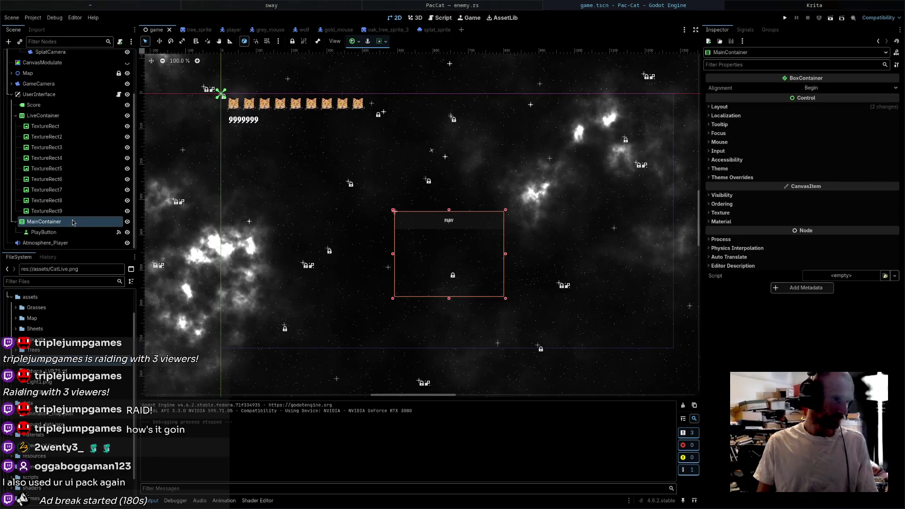
{"action": "right_click", "coordinate": [73, 94]}
{"action": "left_click", "coordinate": [95, 99]}
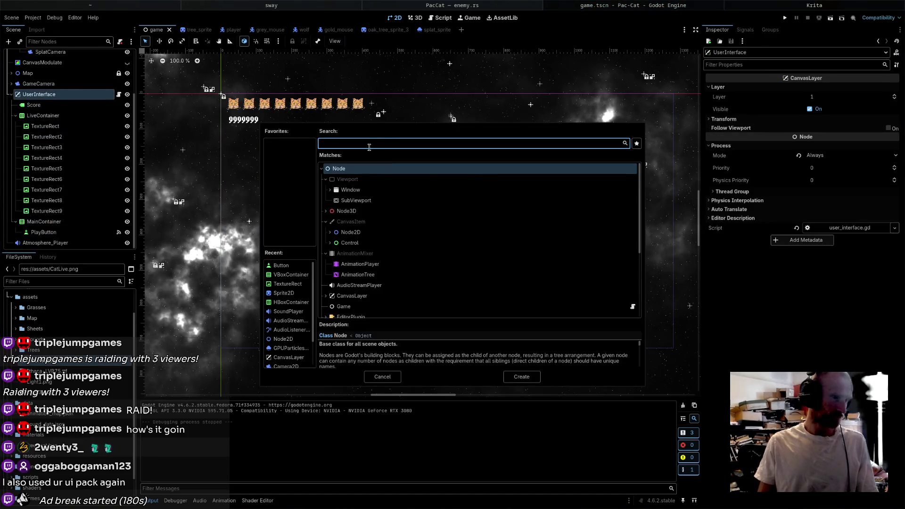
{"action": "type", "text": "Label"}
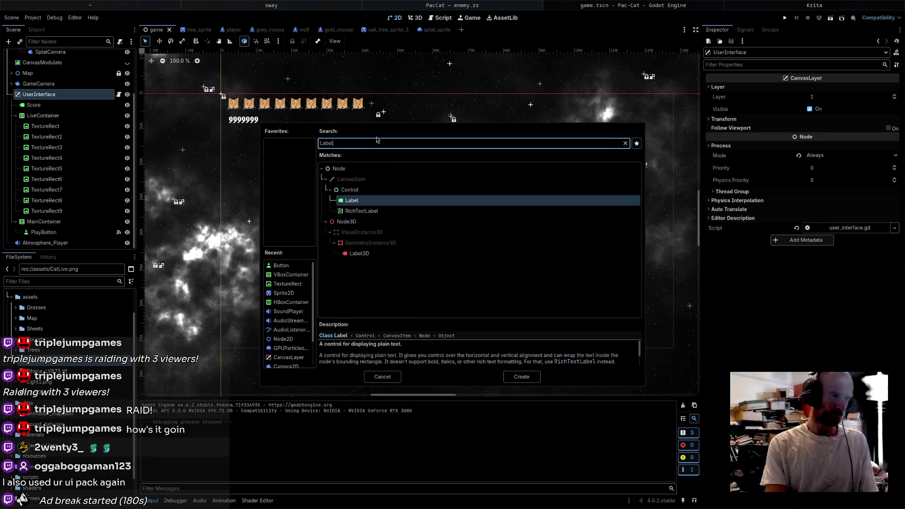
{"action": "key", "text": "Return"}
{"action": "mouse_move", "coordinate": [222, 94]}
{"action": "left_mouse_down"}
{"action": "mouse_move", "coordinate": [424, 178]}
{"action": "mouse_move", "coordinate": [400, 160]}
{"action": "mouse_move", "coordinate": [447, 181]}
{"action": "mouse_move", "coordinate": [506, 187]}
{"action": "left_mouse_up"}
{"action": "left_click", "coordinate": [146, 42]}
- Set the label text to 'HIGH SCORE: 9999999' with centred horizontal alignment
{"action": "left_click", "coordinate": [782, 100]}
{"action": "type", "text": "HIGH SCORE"}
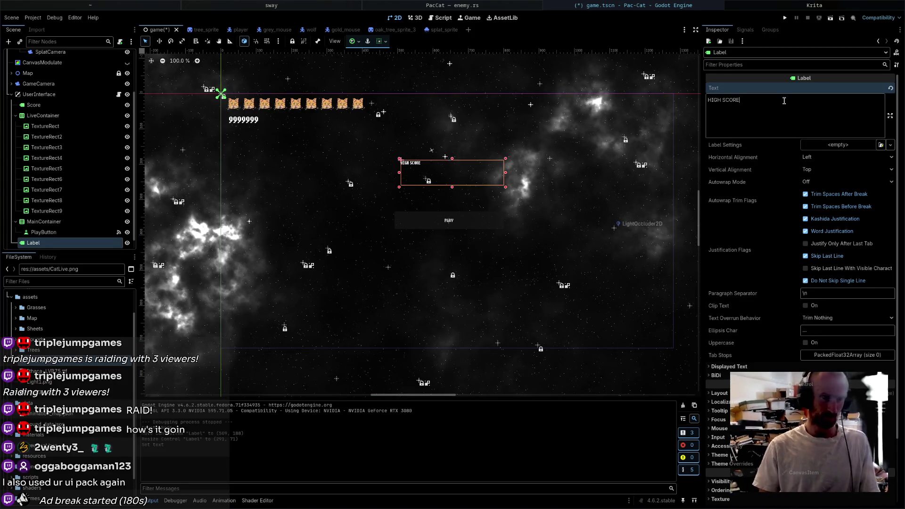
{"action": "type", "text": ": 9999999"}
{"action": "key", "text": "ctrl+s"}
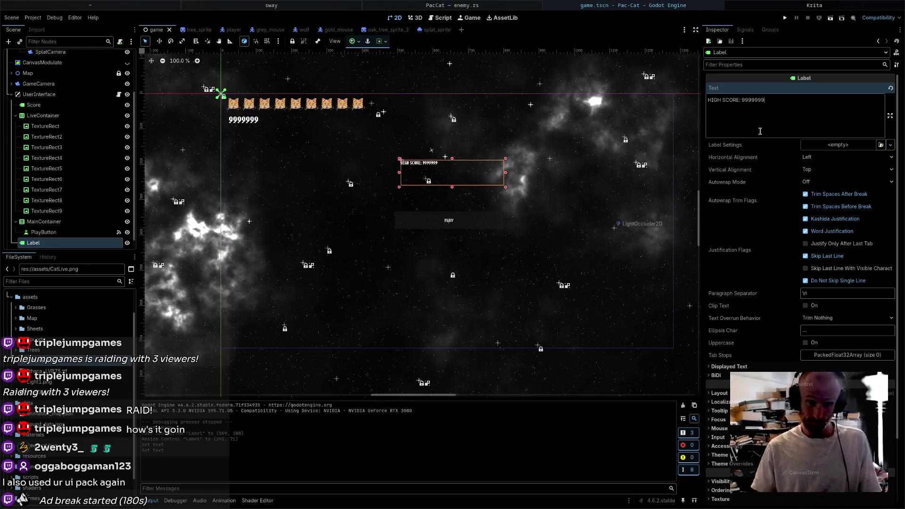
{"action": "left_click", "coordinate": [839, 158]}
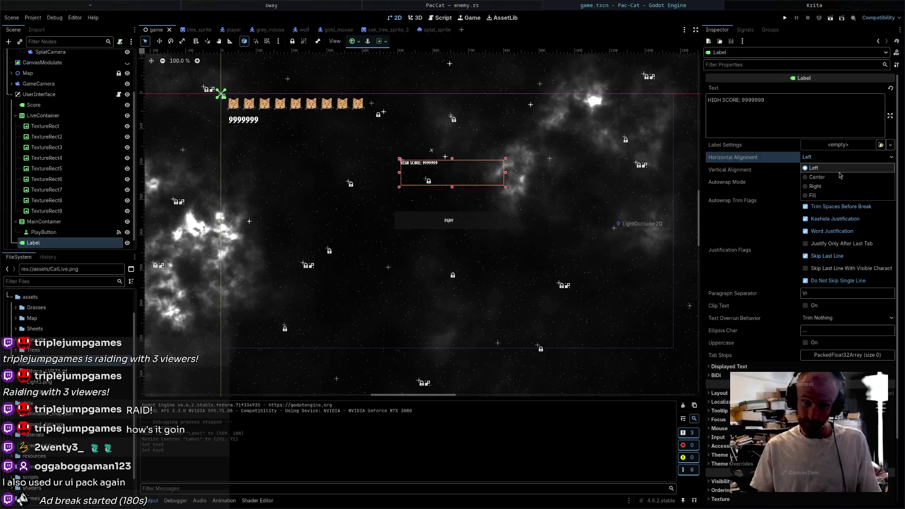
{"action": "left_click", "coordinate": [839, 175]}
- Give the label a font size override of 38 and reposition it above PLAY
{"action": "left_click", "coordinate": [719, 464]}
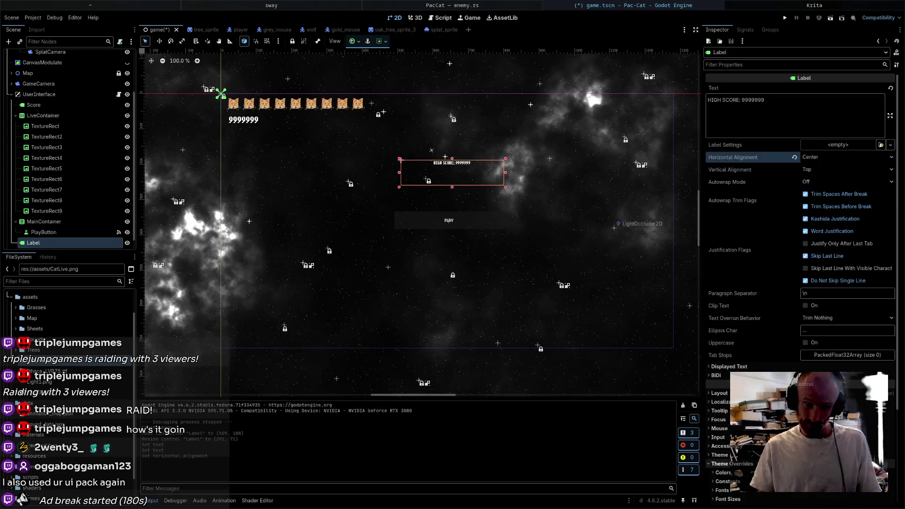
{"action": "scroll", "coordinate": [801, 283], "scroll_direction": "down", "scroll_amount": 5}
{"action": "left_click", "coordinate": [726, 379]}
{"action": "left_click", "coordinate": [824, 392]}
{"action": "type", "text": "2"}
{"action": "key", "text": "Return"}
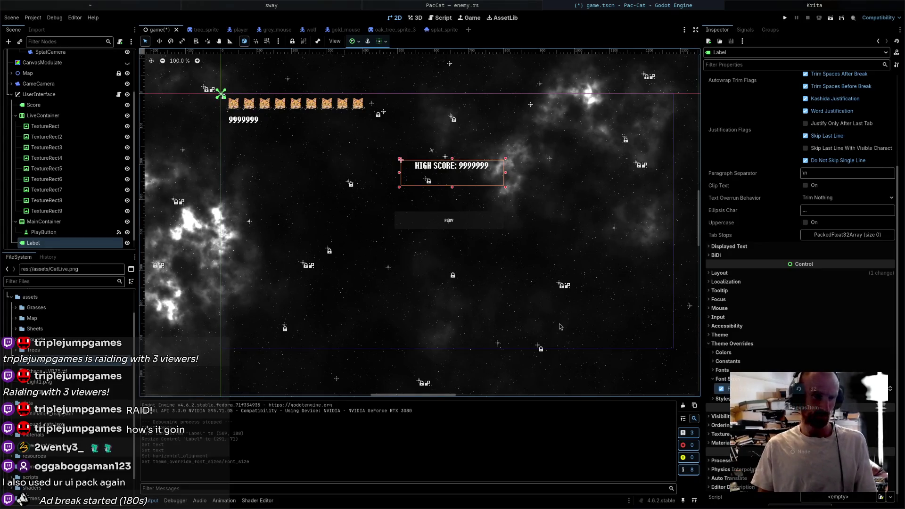
{"action": "key", "text": "ctrl+s"}
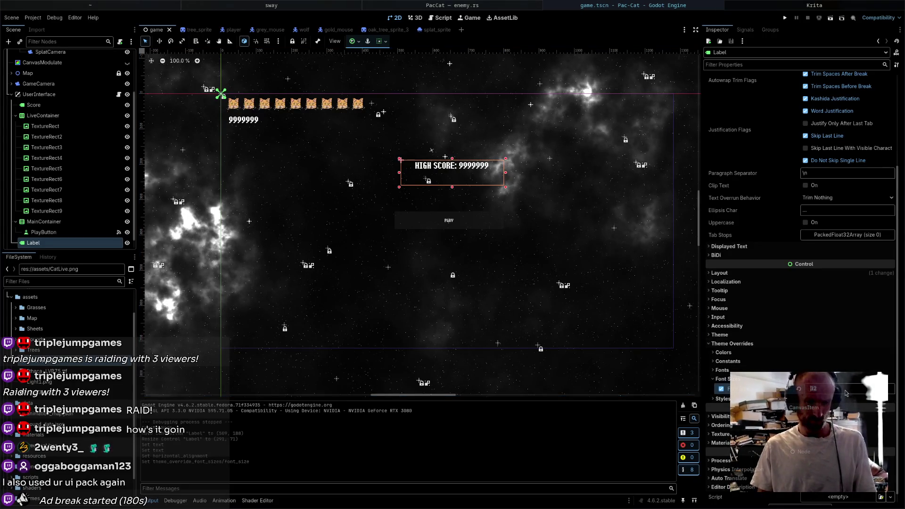
{"action": "key", "text": "Return"}
{"action": "left_click_drag", "start_coordinate": [509, 172], "coordinate": [477, 173]}
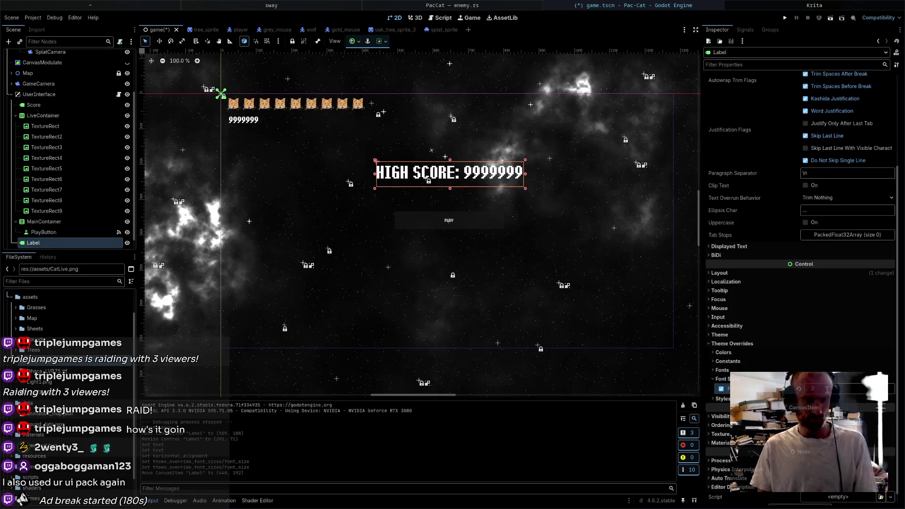
{"action": "type", "text": "8"}
{"action": "left_click_drag", "start_coordinate": [491, 190], "coordinate": [490, 199]}
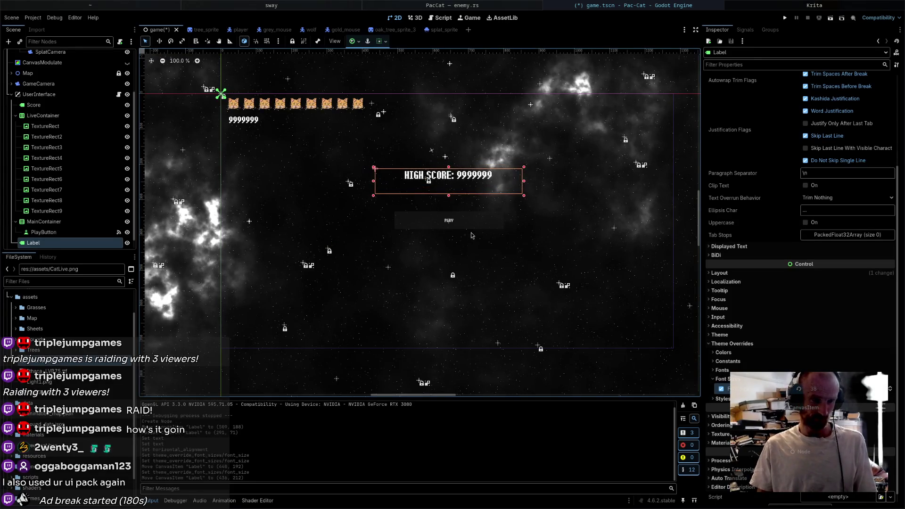
- Give PlayButton a font size override of 42 and save the scene
{"action": "left_click", "coordinate": [471, 236]}
{"action": "left_click", "coordinate": [471, 228]}
{"action": "key", "text": "ctrl+s"}
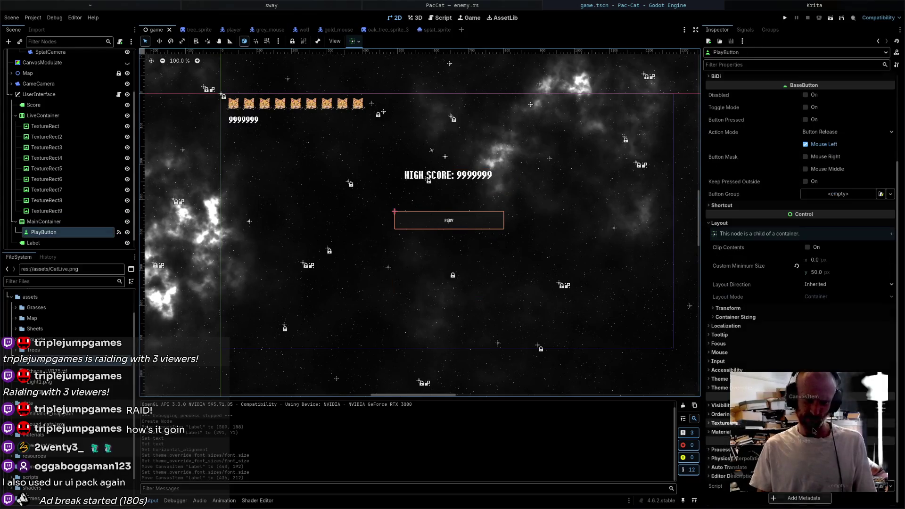
{"action": "left_click", "coordinate": [815, 388]}
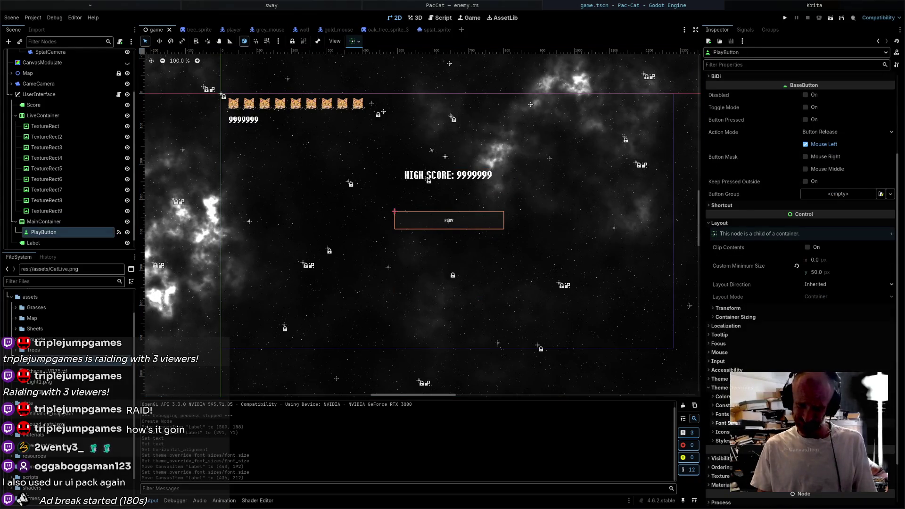
{"action": "left_click", "coordinate": [726, 423]}
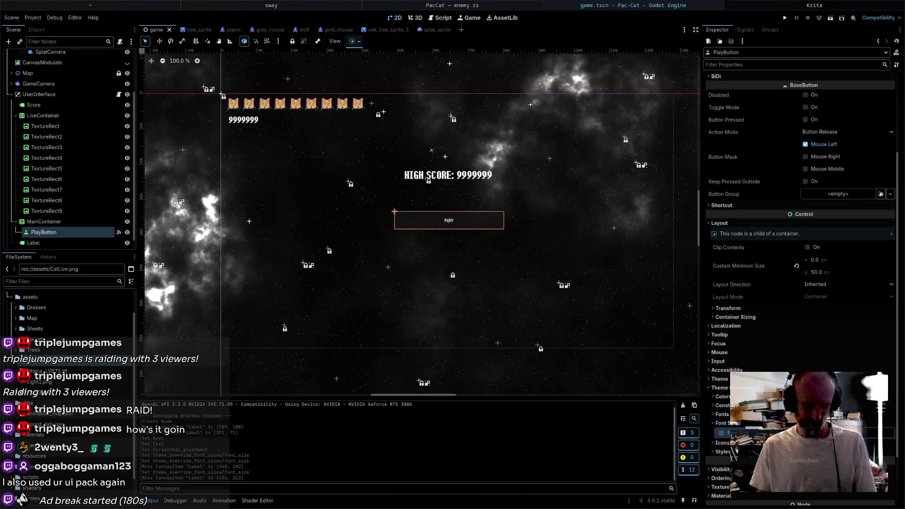
{"action": "type", "text": "2"}
{"action": "key", "text": "Return"}
{"action": "key", "text": "ctrl+s"}
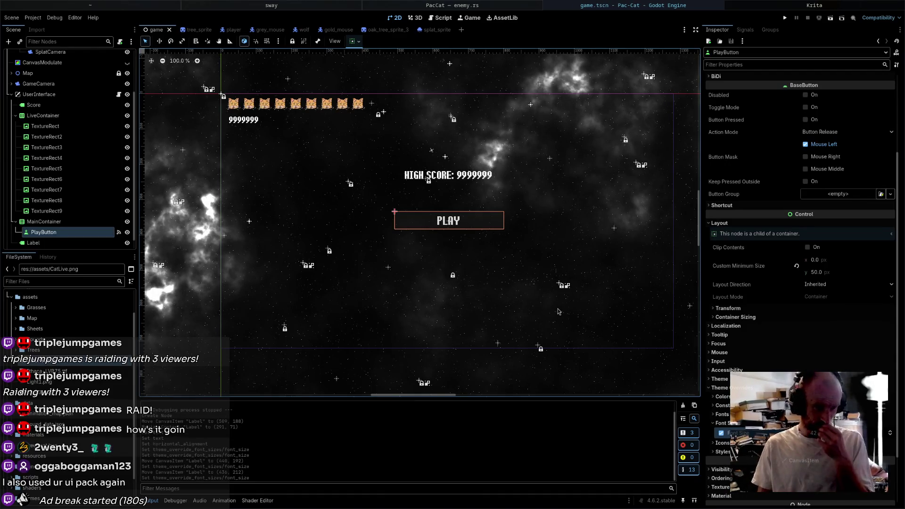
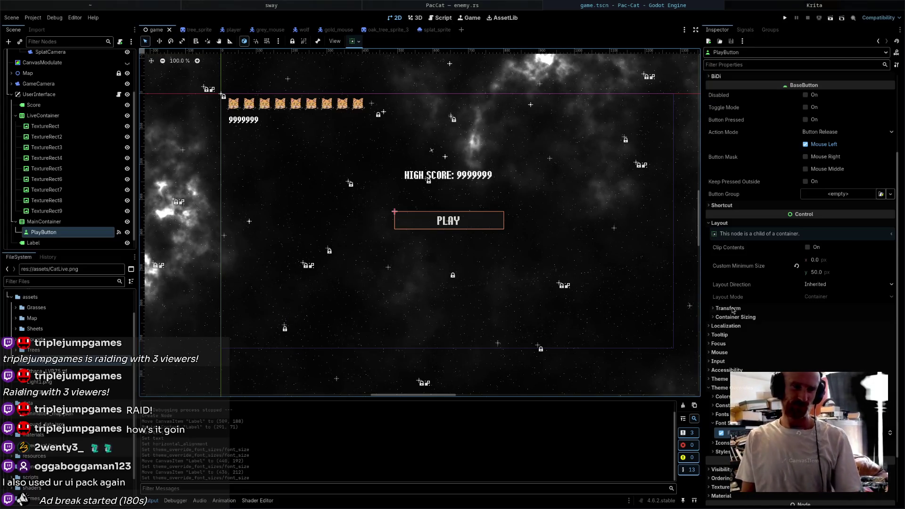
- Expand the PLAY button's Colors and Styles overrides and open its Normal StyleBoxFlat
{"action": "scroll", "coordinate": [754, 341], "scroll_direction": "down", "scroll_amount": 3}
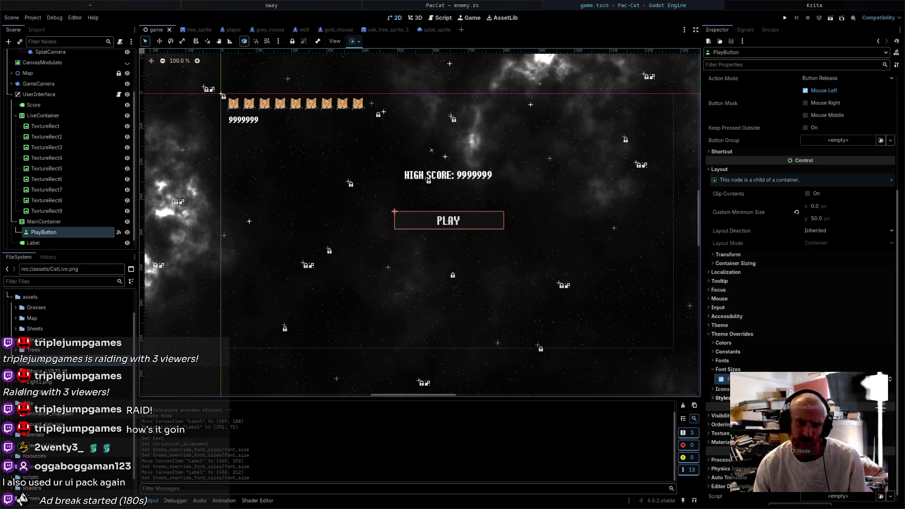
{"action": "left_click", "coordinate": [764, 350]}
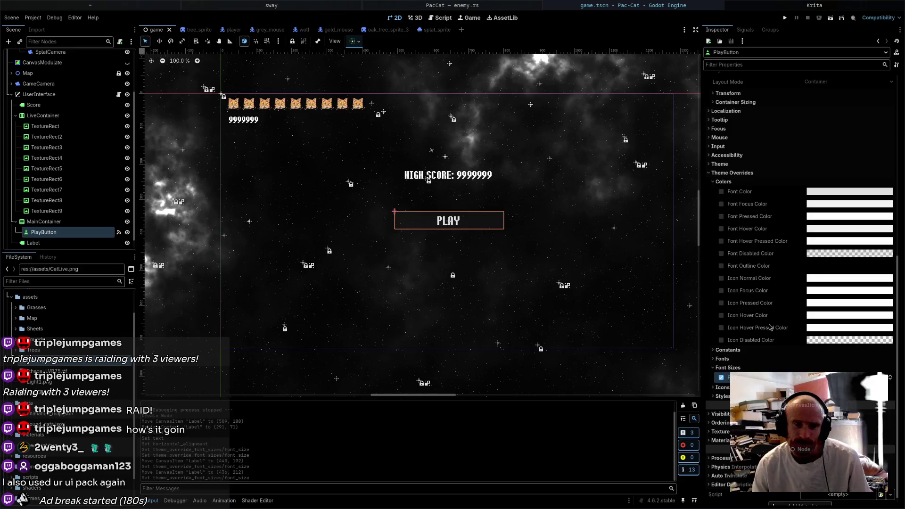
{"action": "left_click", "coordinate": [722, 396]}
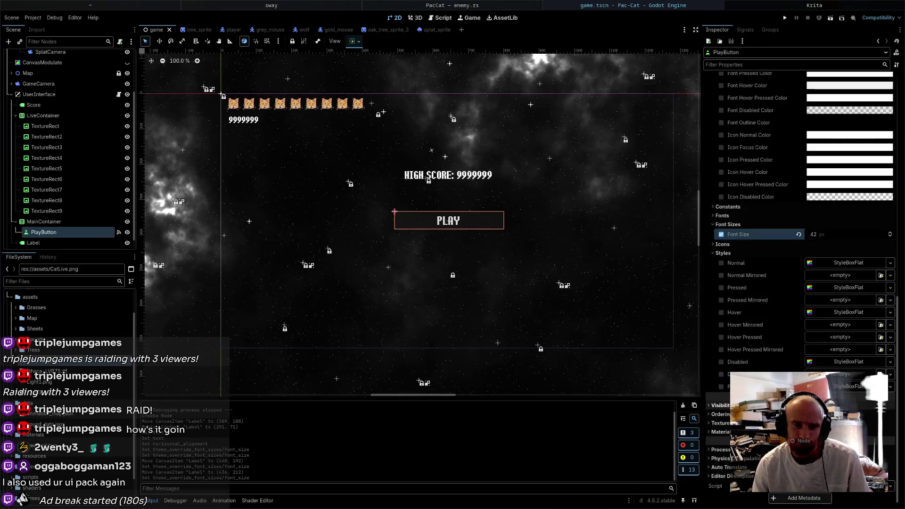
{"action": "right_click", "coordinate": [842, 267]}
{"action": "left_click", "coordinate": [839, 266]}
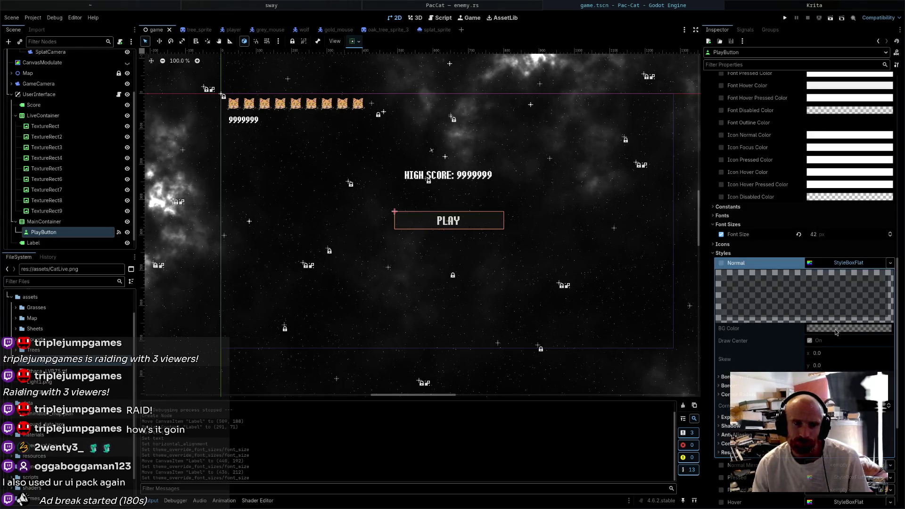
- Make the Normal style unique, give it a fully opaque black background, and save
{"action": "right_click", "coordinate": [842, 267]}
{"action": "left_click", "coordinate": [857, 357]}
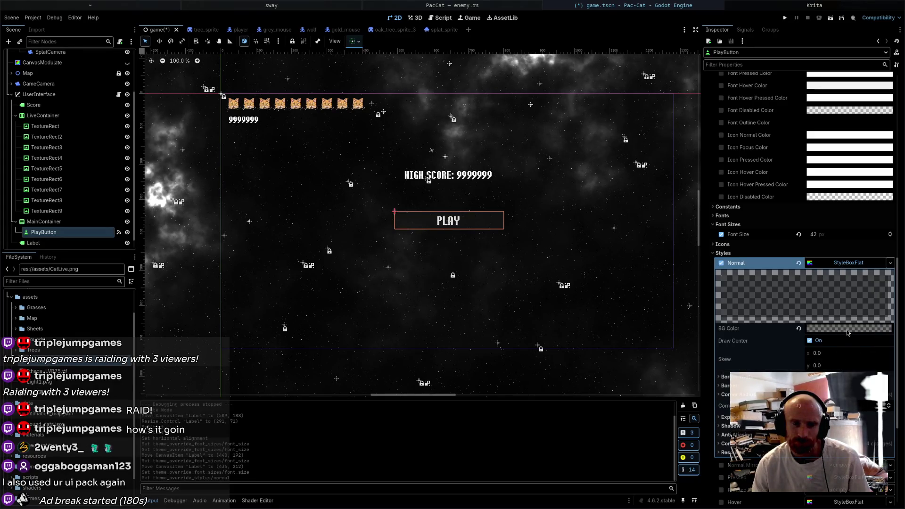
{"action": "left_click", "coordinate": [848, 330]}
{"action": "left_click_drag", "start_coordinate": [438, 321], "coordinate": [469, 317]}
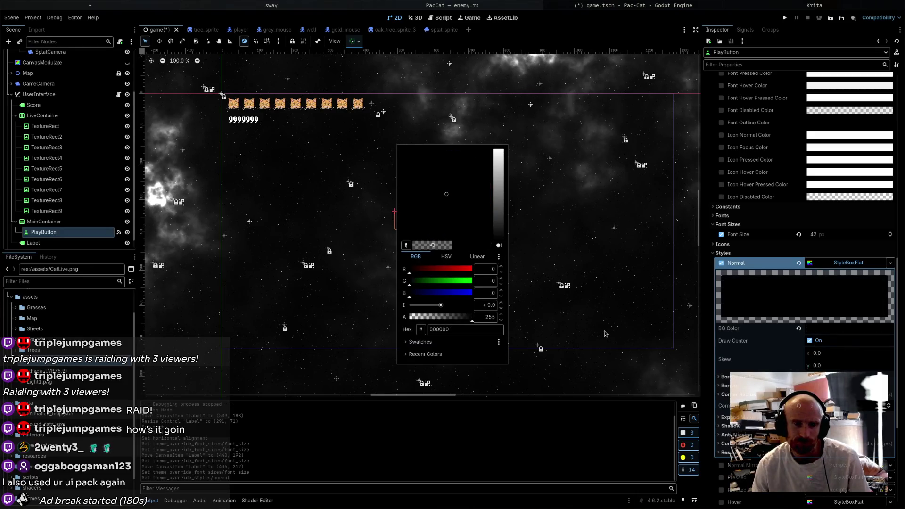
{"action": "left_click", "coordinate": [643, 341]}
{"action": "key", "text": "ctrl+s"}
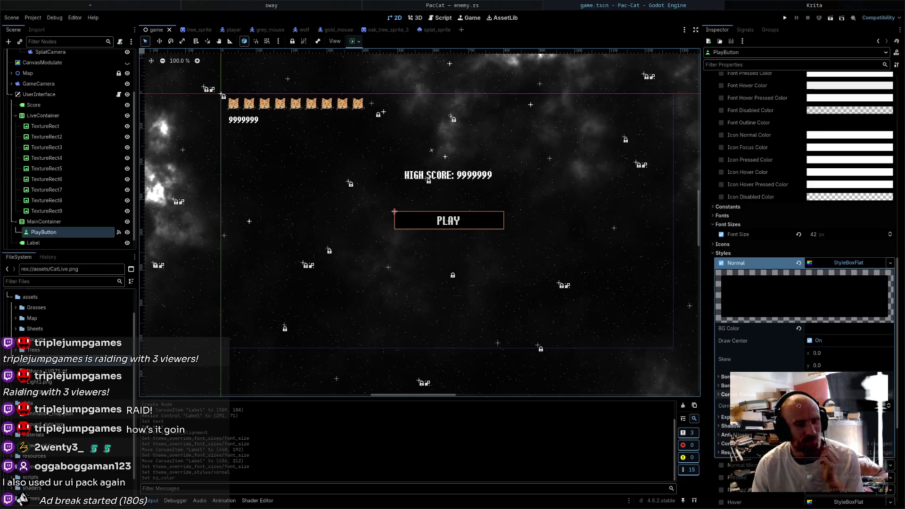
- Set the Normal style's corner radii and corner detail 1, then save the scene
{"action": "left_click", "coordinate": [733, 395]}
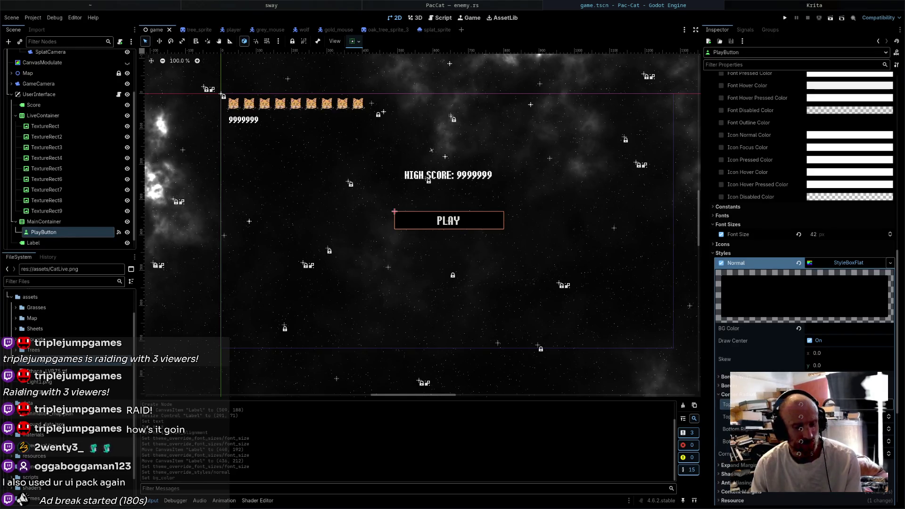
{"action": "mouse_move", "coordinate": [829, 404]}
{"action": "left_mouse_down"}
{"action": "mouse_move", "coordinate": [848, 404]}
{"action": "mouse_move", "coordinate": [848, 442]}
{"action": "left_mouse_up"}
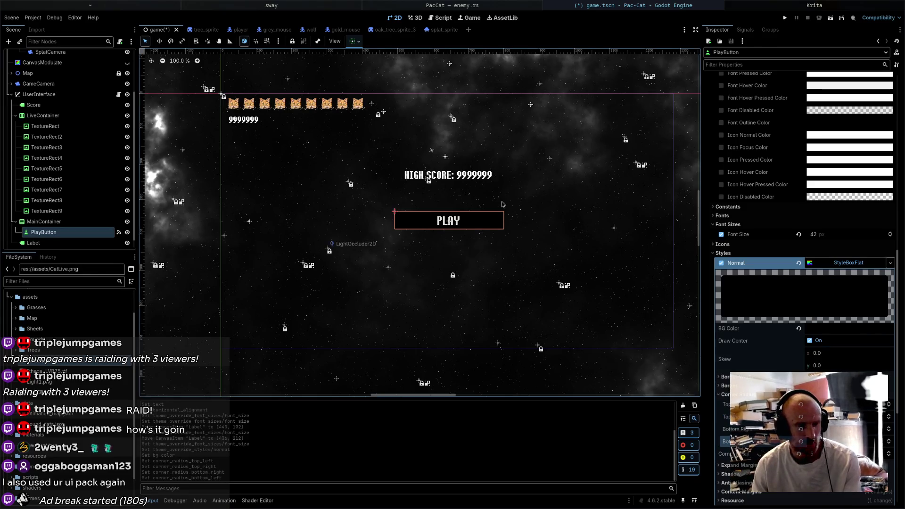
{"action": "scroll", "coordinate": [491, 198], "scroll_direction": "up", "scroll_amount": 3}
{"action": "scroll", "coordinate": [530, 258], "scroll_direction": "up", "scroll_amount": 11}
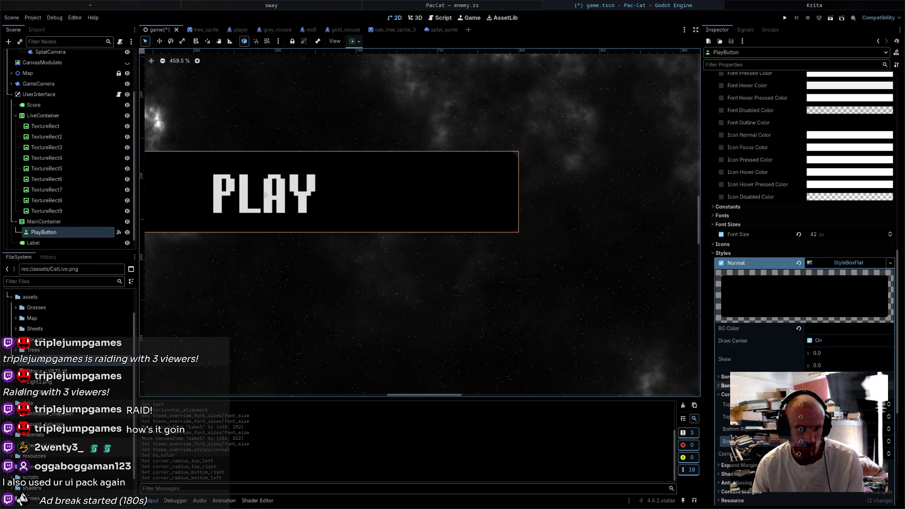
{"action": "left_click_drag", "start_coordinate": [807, 454], "coordinate": [773, 453]}
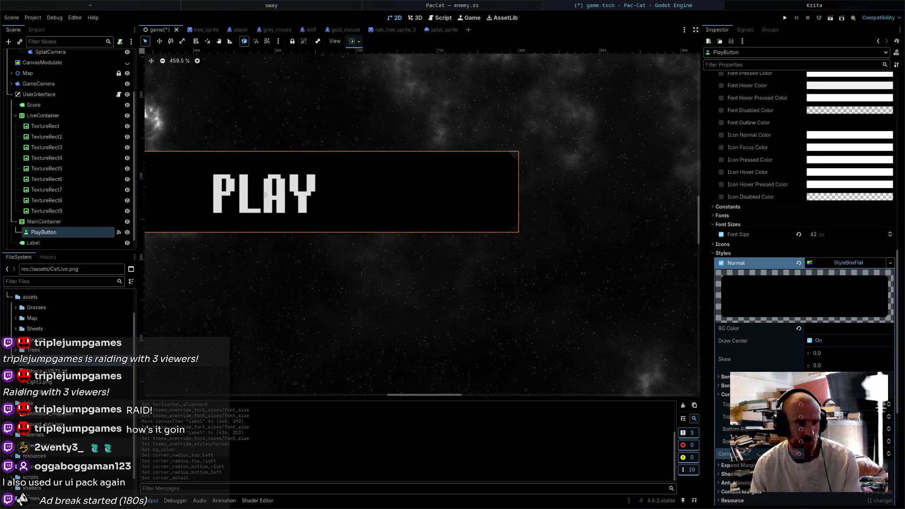
{"action": "scroll", "coordinate": [589, 278], "scroll_direction": "down", "scroll_amount": 3}
{"action": "key", "text": "ctrl+s"}
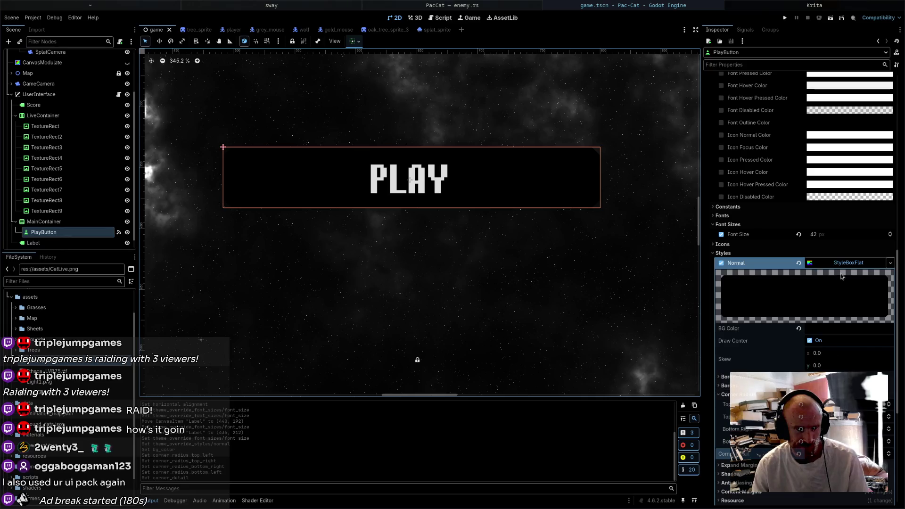
{"action": "left_click", "coordinate": [832, 394]}
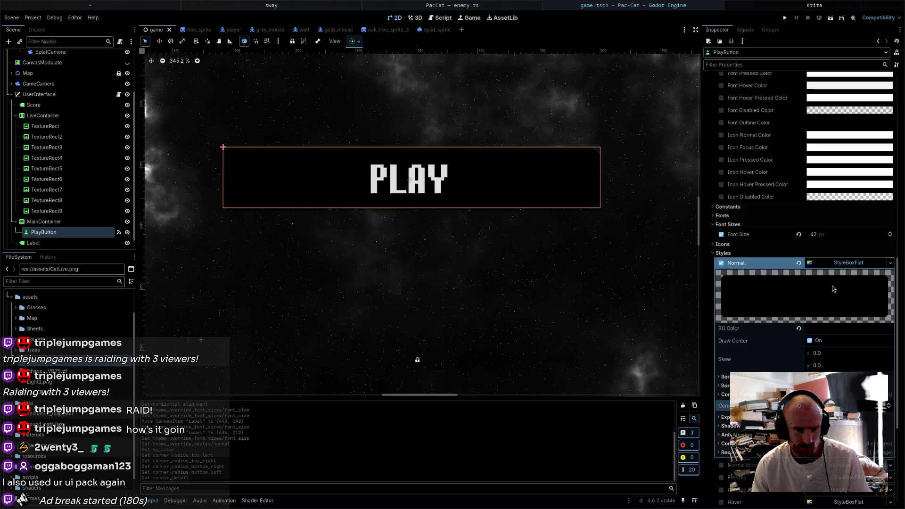
- Copy the Normal StyleBoxFlat and paste it into the PLAY button's Hover slot
{"action": "right_click", "coordinate": [839, 264]}
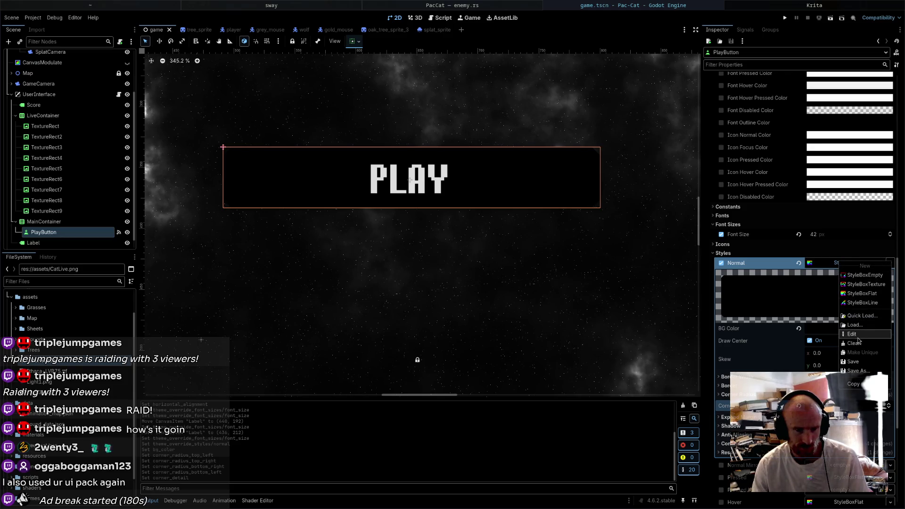
{"action": "left_click", "coordinate": [858, 383]}
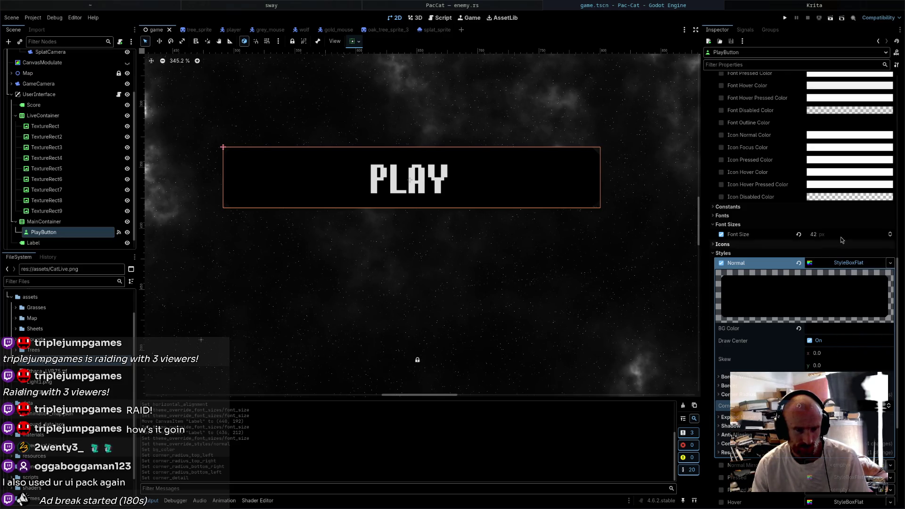
{"action": "left_click", "coordinate": [842, 263]}
{"action": "right_click", "coordinate": [843, 289]}
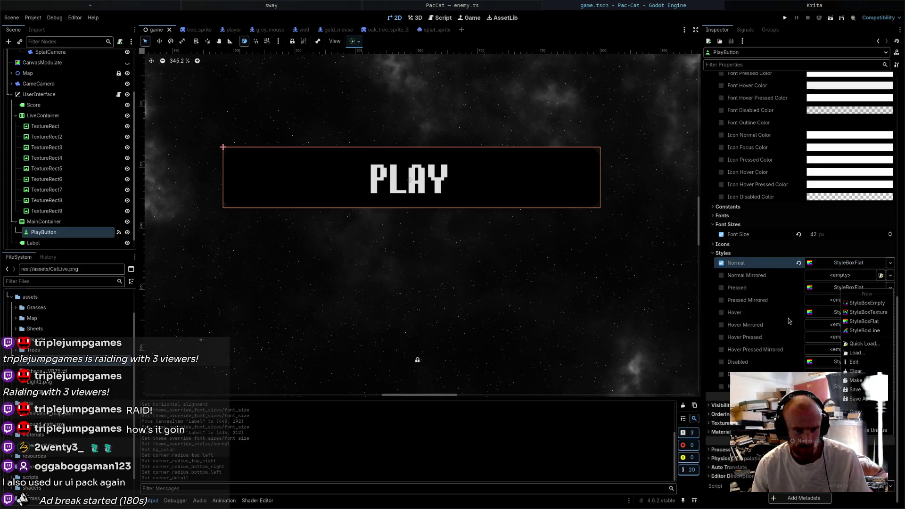
{"action": "left_click", "coordinate": [804, 313]}
{"action": "right_click", "coordinate": [836, 315]}
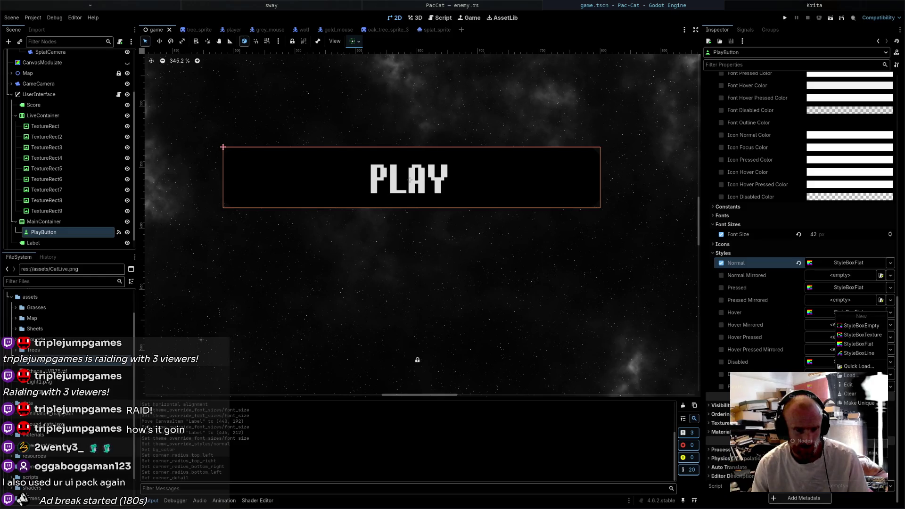
{"action": "left_click", "coordinate": [857, 430]}
{"action": "left_click", "coordinate": [849, 313]}
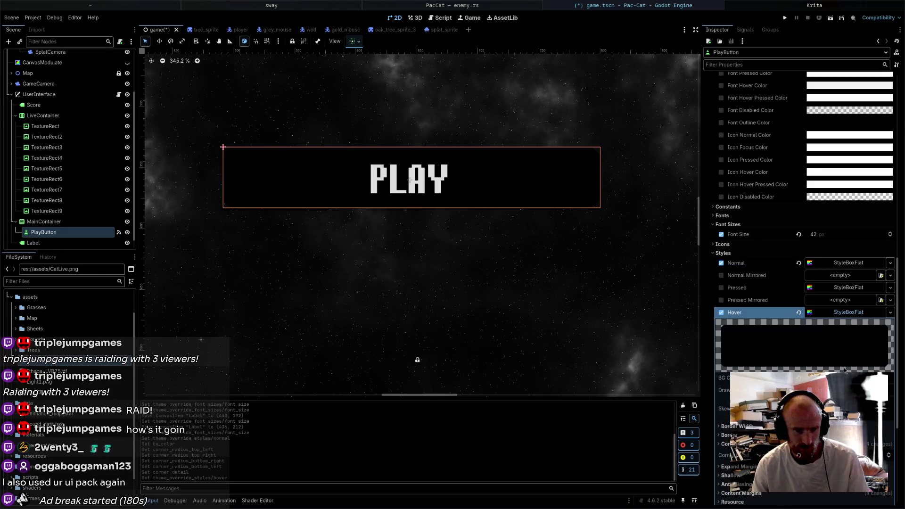
- Change the Hover style's background colour to peach ffddc3
{"action": "left_click", "coordinate": [828, 215]}
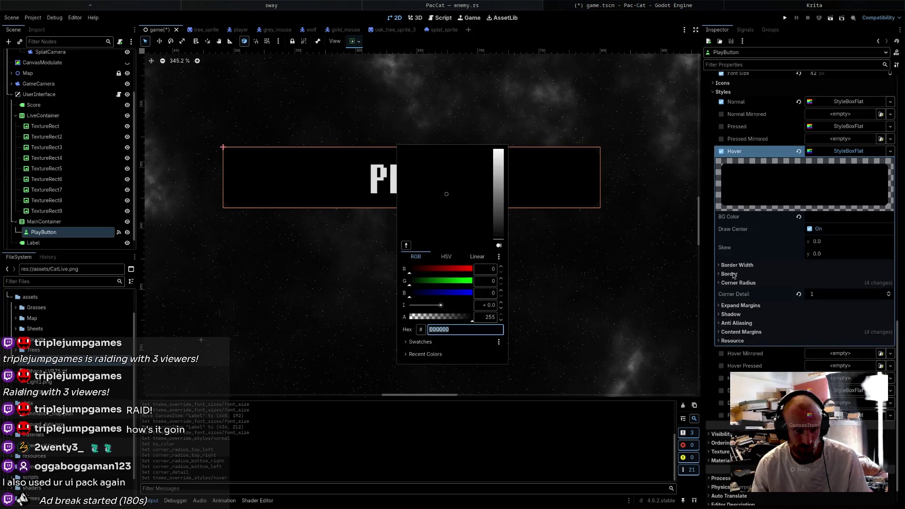
{"action": "left_click", "coordinate": [498, 200]}
{"action": "key", "text": "ctrl+s"}
{"action": "left_click", "coordinate": [580, 248]}
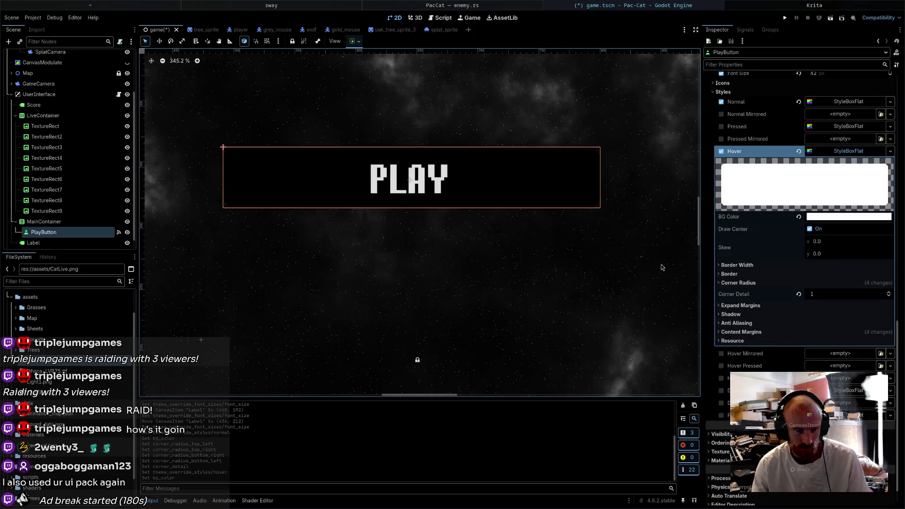
{"action": "left_click", "coordinate": [826, 217]}
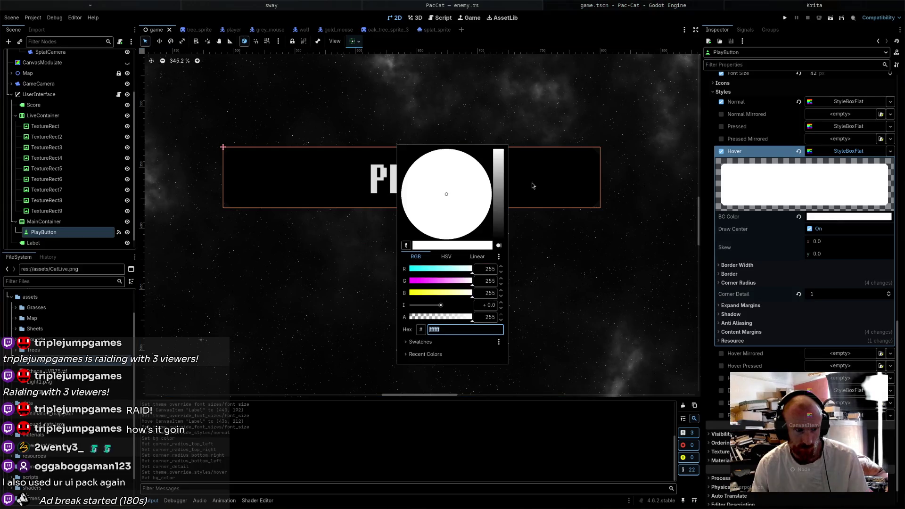
{"action": "left_click", "coordinate": [496, 160]}
{"action": "left_click", "coordinate": [469, 233]}
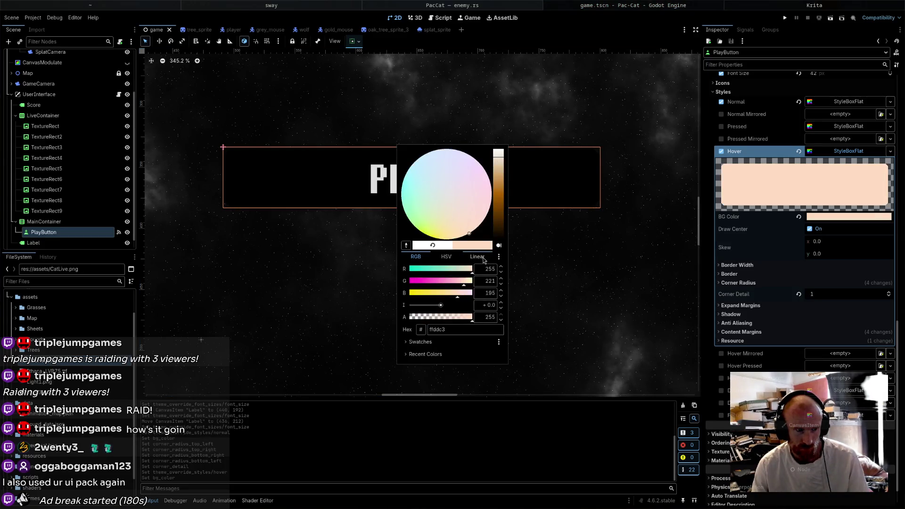
{"action": "left_click", "coordinate": [585, 256]}
{"action": "scroll", "coordinate": [810, 275], "scroll_direction": "up", "scroll_amount": 5}
{"action": "scroll", "coordinate": [805, 288], "scroll_direction": "up", "scroll_amount": 4}
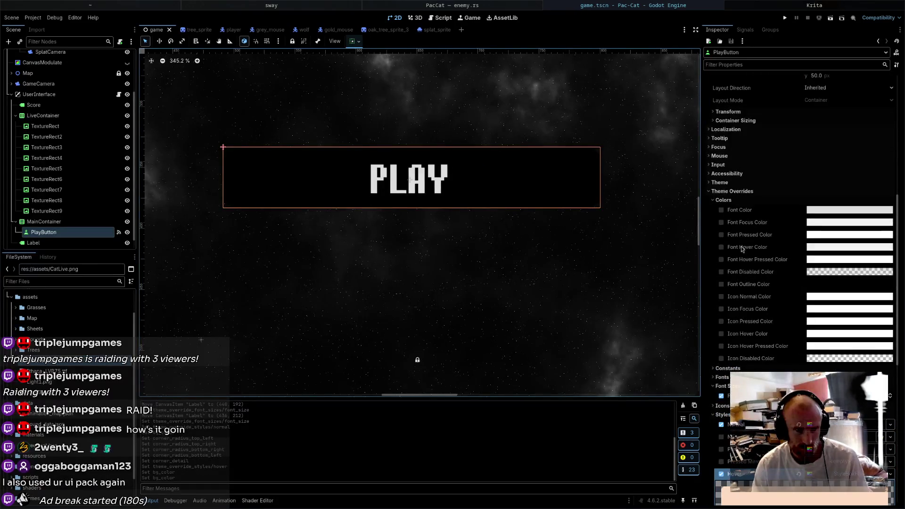
- Set the PLAY button's font hover colour to near-black 040404
{"action": "left_click", "coordinate": [806, 249]}
{"action": "left_click_drag", "start_coordinate": [498, 183], "coordinate": [498, 238]}
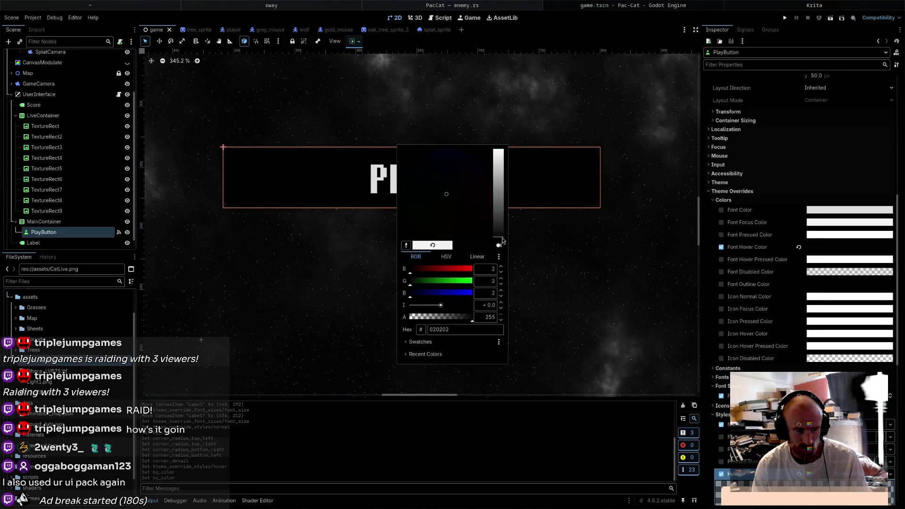
{"action": "left_click", "coordinate": [592, 269]}
- Run the game, click PLAY to check the peach hover state, and close the game window
{"action": "left_click", "coordinate": [785, 17]}
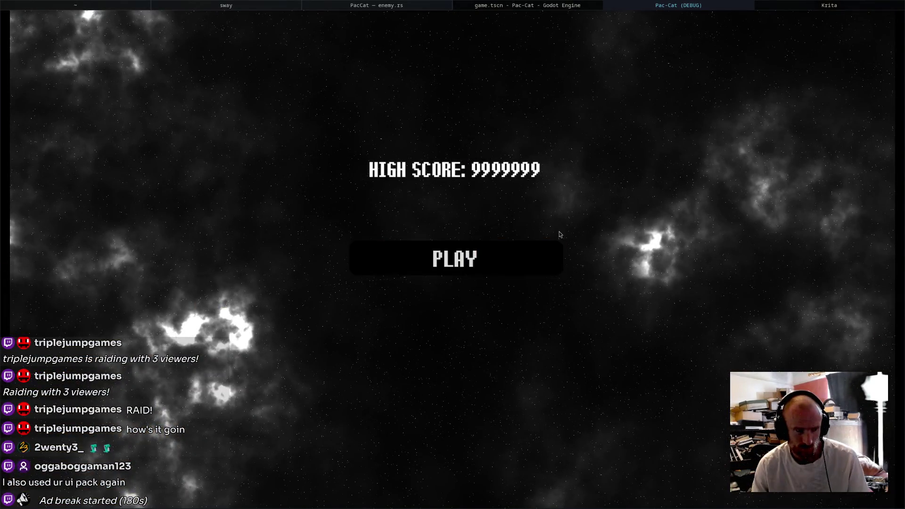
{"action": "left_click", "coordinate": [547, 247]}
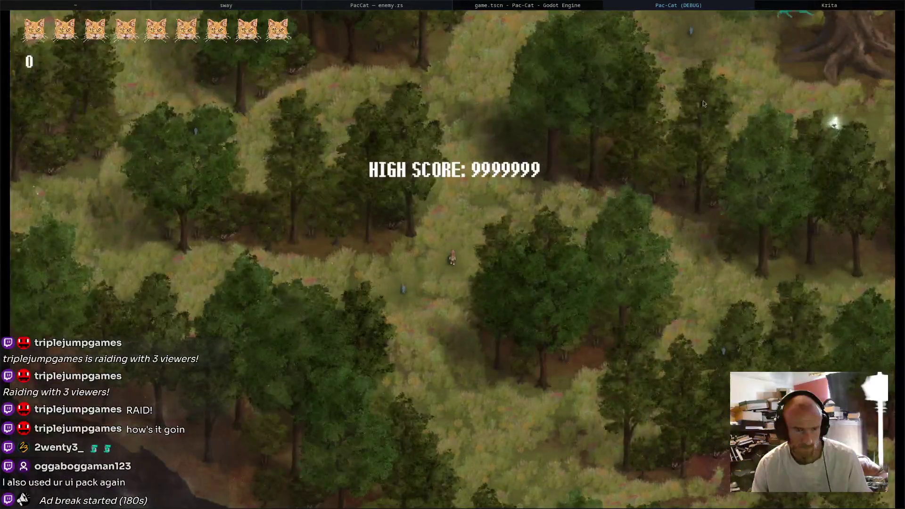
{"action": "middle_click", "coordinate": [719, 7]}
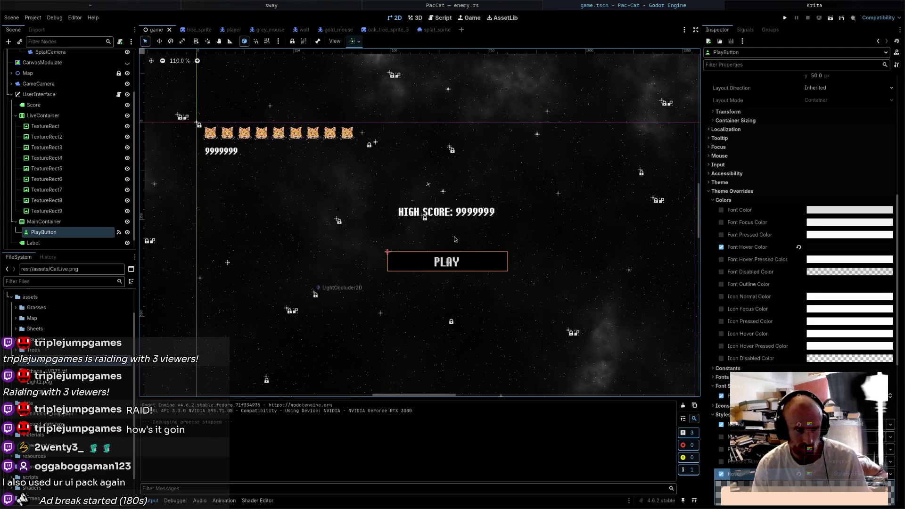
- Select the HIGH SCORE label and rename its Label node to HighScoreLabel
{"action": "scroll", "coordinate": [453, 236], "scroll_direction": "up", "scroll_amount": 3}
{"action": "left_click", "coordinate": [499, 225]}
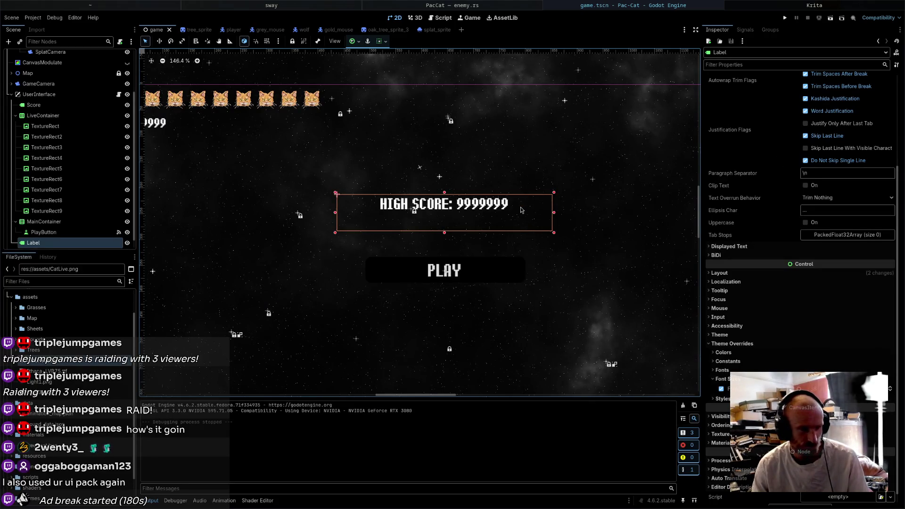
{"action": "scroll", "coordinate": [727, 130], "scroll_direction": "up", "scroll_amount": 5}
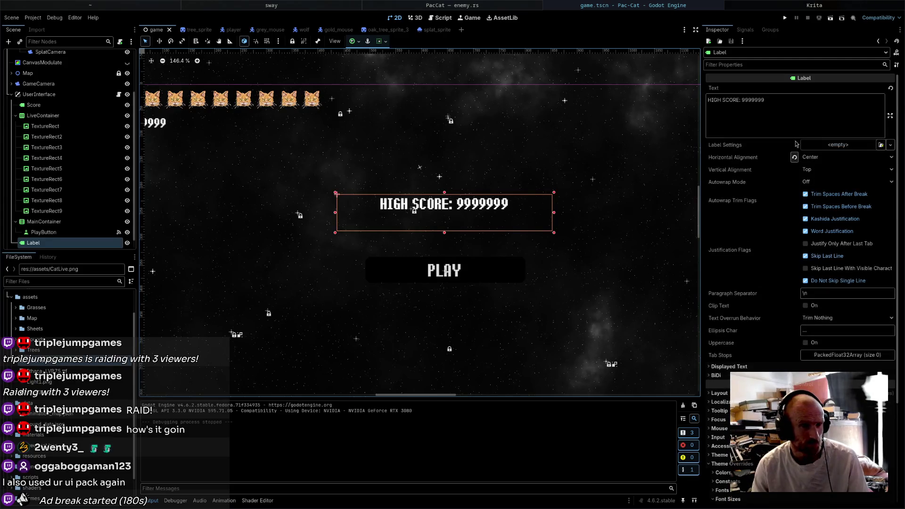
{"action": "double_click", "coordinate": [89, 242]}
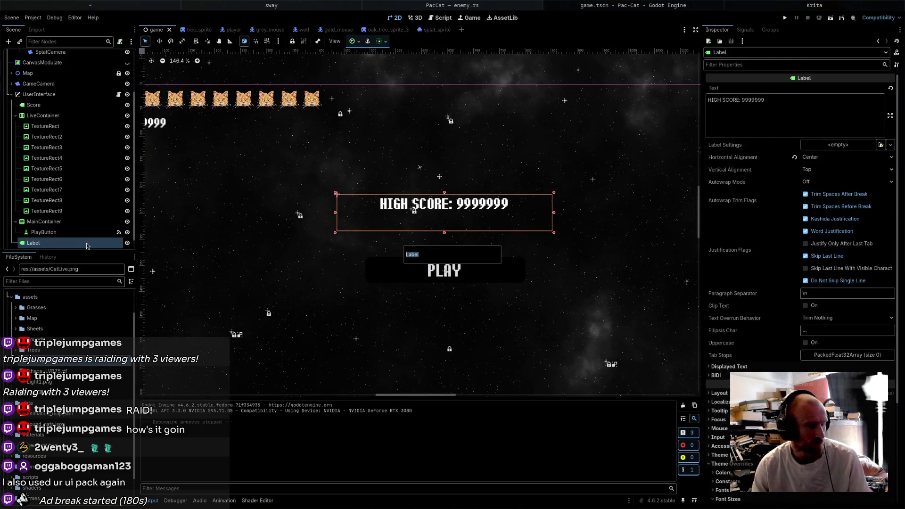
{"action": "type", "text": "Hig"}
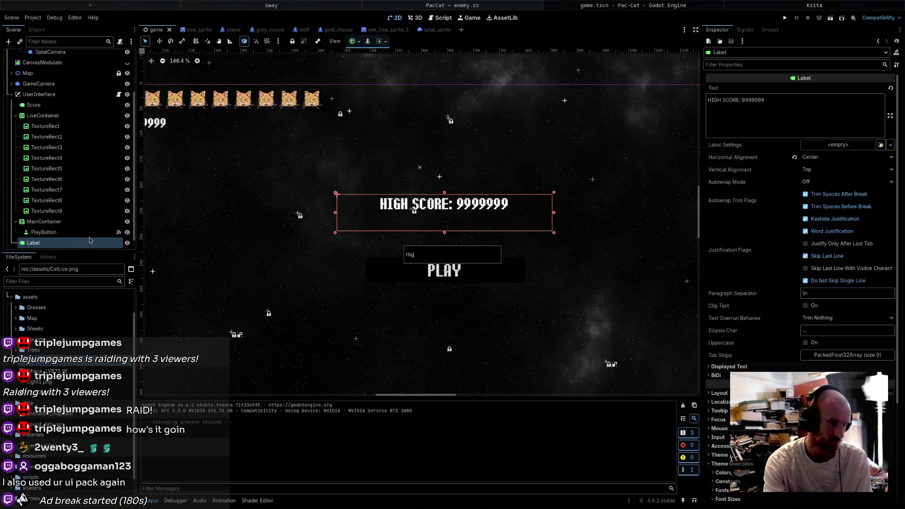
{"action": "type", "text": "hScoreLabel"}
{"action": "key", "text": "Return"}
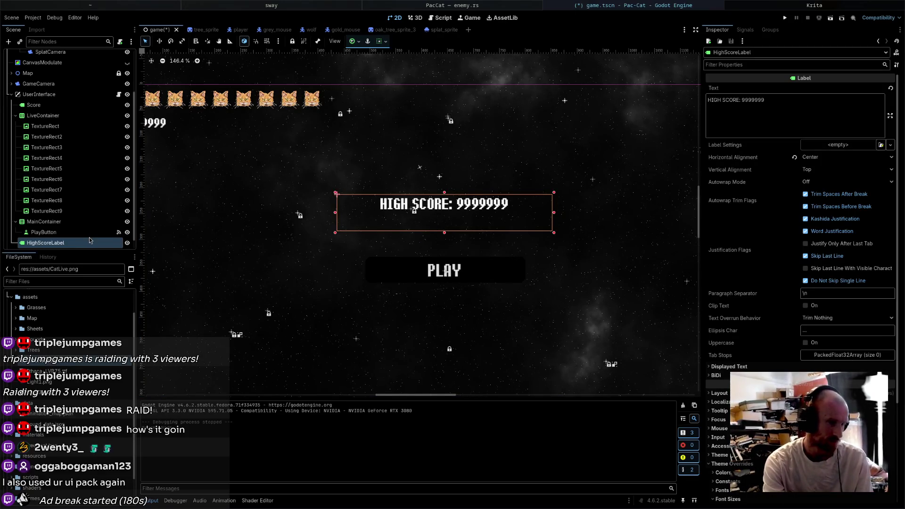
{"action": "left_click", "coordinate": [118, 94]}
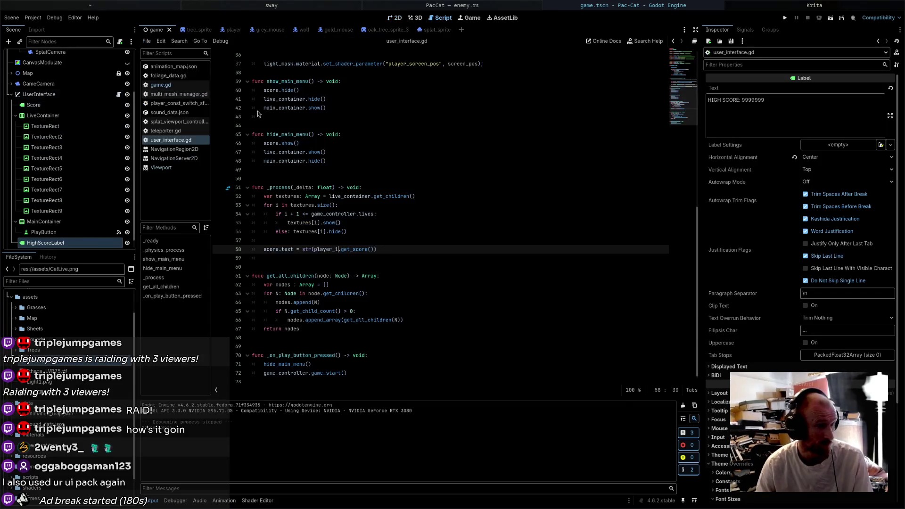
{"action": "scroll", "coordinate": [436, 227], "scroll_direction": "up", "scroll_amount": 2}
{"action": "scroll", "coordinate": [436, 227], "scroll_direction": "up", "scroll_amount": 3}
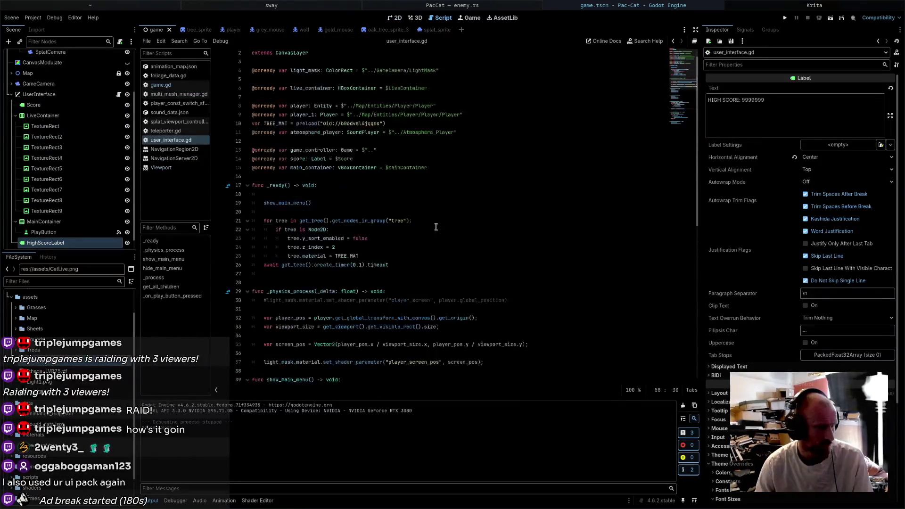
{"action": "mouse_move", "coordinate": [93, 245]}
{"action": "left_mouse_down"}
{"action": "mouse_move", "coordinate": [415, 196]}
{"action": "mouse_move", "coordinate": [415, 189]}
{"action": "left_mouse_up"}
{"action": "scroll", "coordinate": [456, 266], "scroll_direction": "down", "scroll_amount": 4}
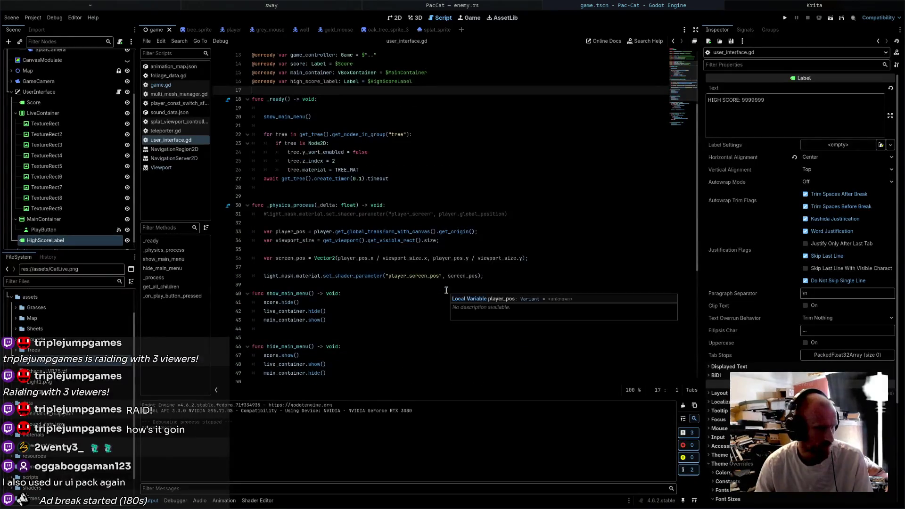
{"action": "scroll", "coordinate": [426, 287], "scroll_direction": "down", "scroll_amount": 3}
- Add high_score_label.show() to the show_main_menu function
{"action": "left_click", "coordinate": [337, 225]}
{"action": "key", "text": "Return"}
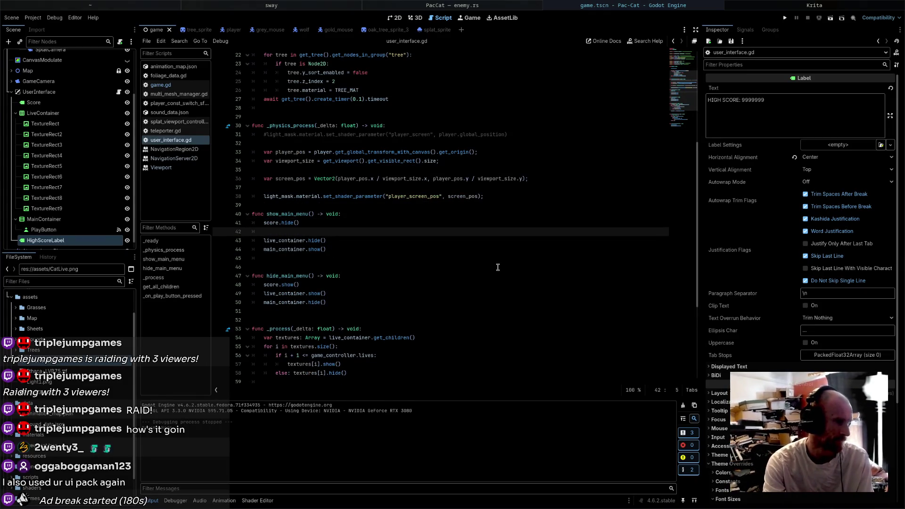
{"action": "key", "text": "Down"}
{"action": "key", "text": "Return"}
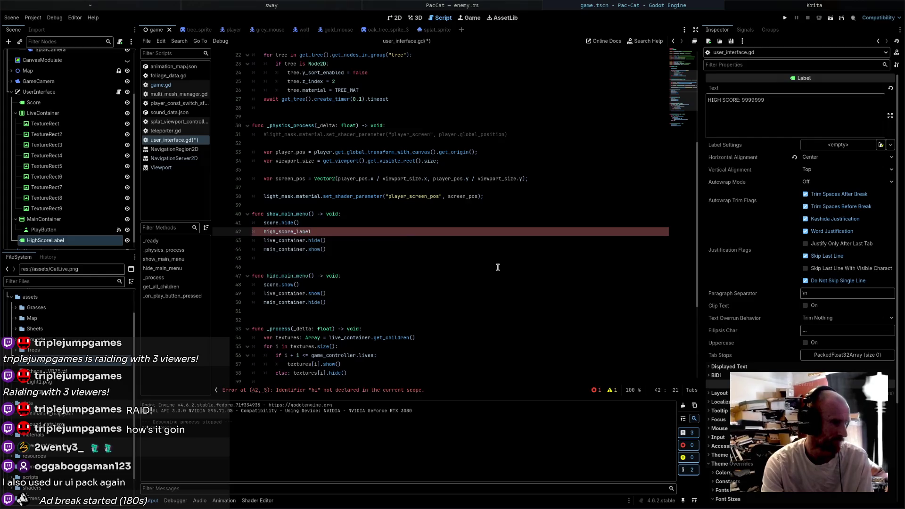
{"action": "type", "text": "w()"}
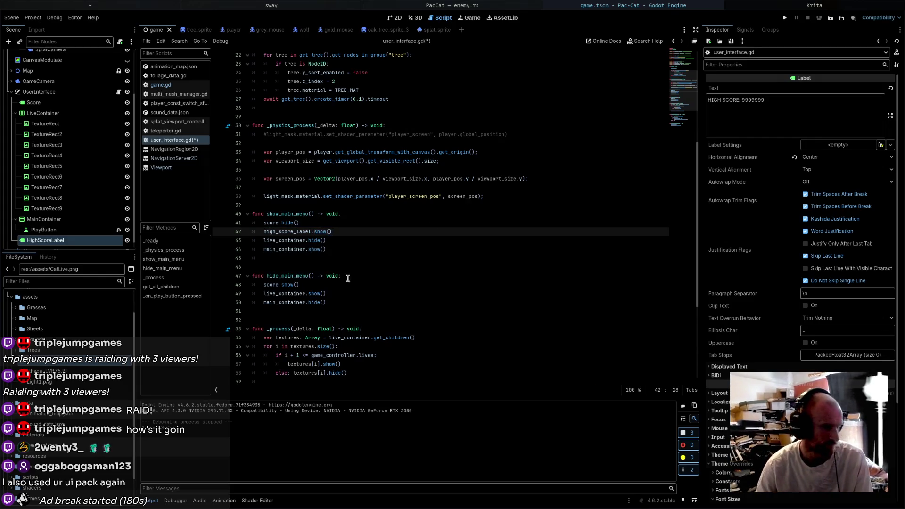
- Add high_score_label.hide() to hide_main_menu and save user_interface.gd
{"action": "left_click", "coordinate": [341, 294]}
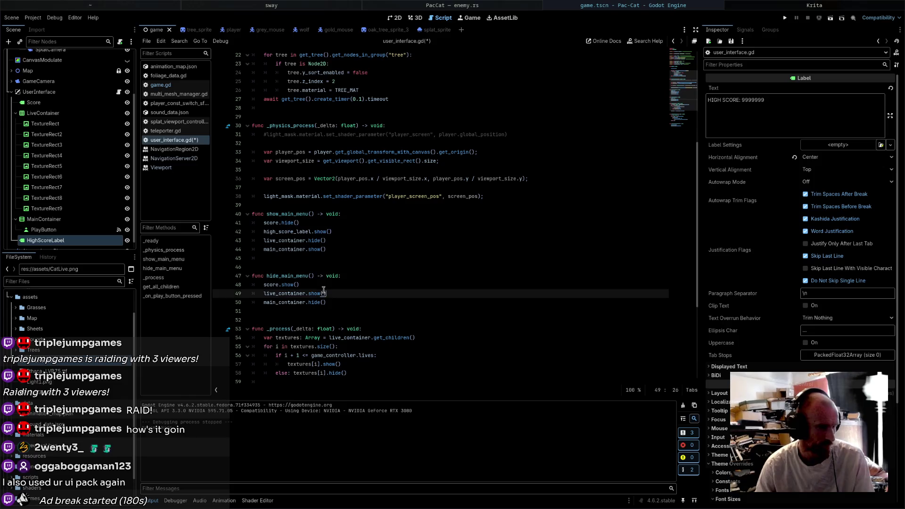
{"action": "key", "text": "Return"}
{"action": "type", "text": "high_score_label.show()"}
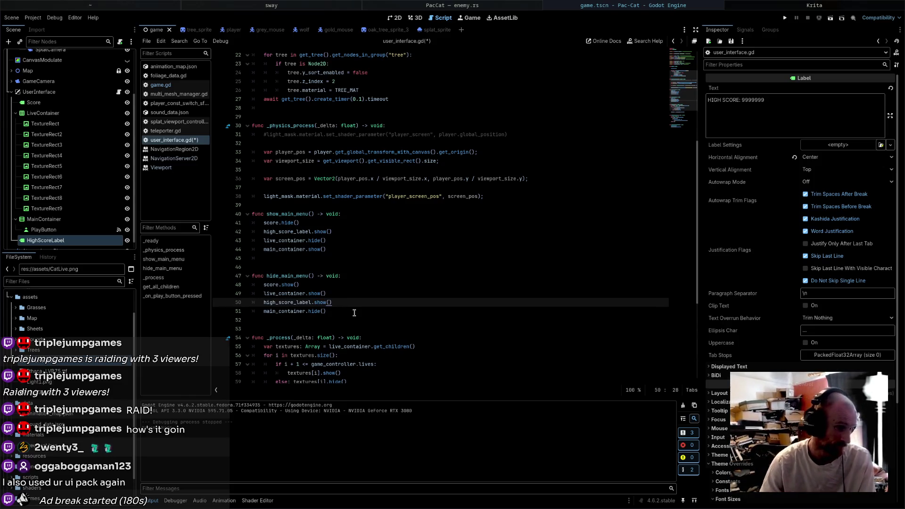
{"action": "double_click", "coordinate": [315, 302]}
{"action": "type", "text": "hide"}
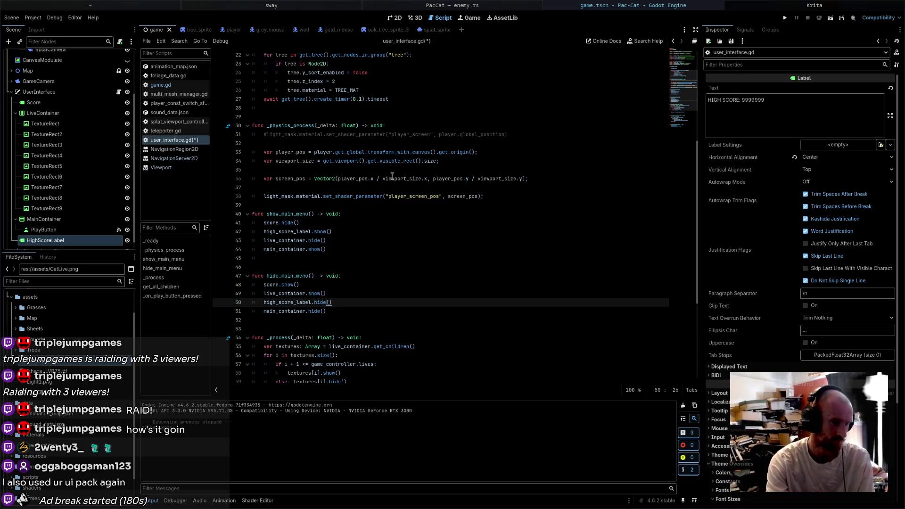
{"action": "key", "text": "ctrl+s"}
{"action": "left_click", "coordinate": [426, 178]}
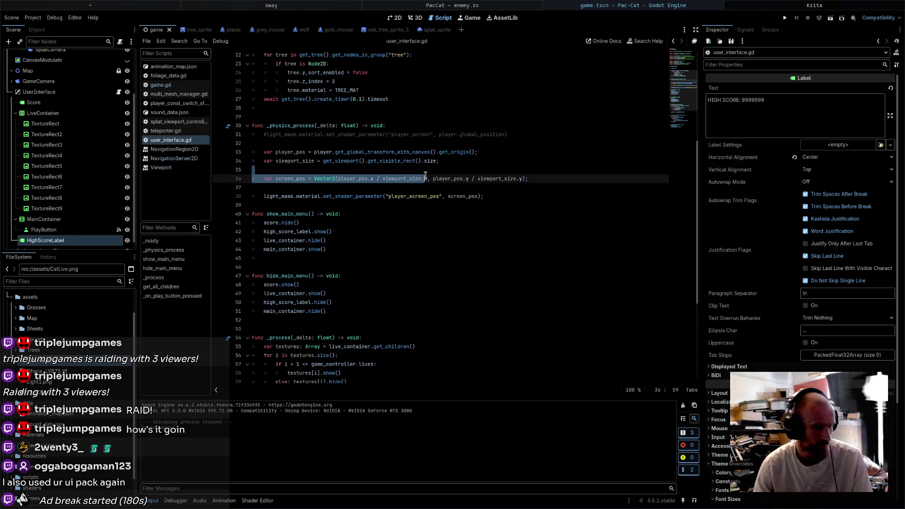
{"action": "left_click", "coordinate": [442, 220]}
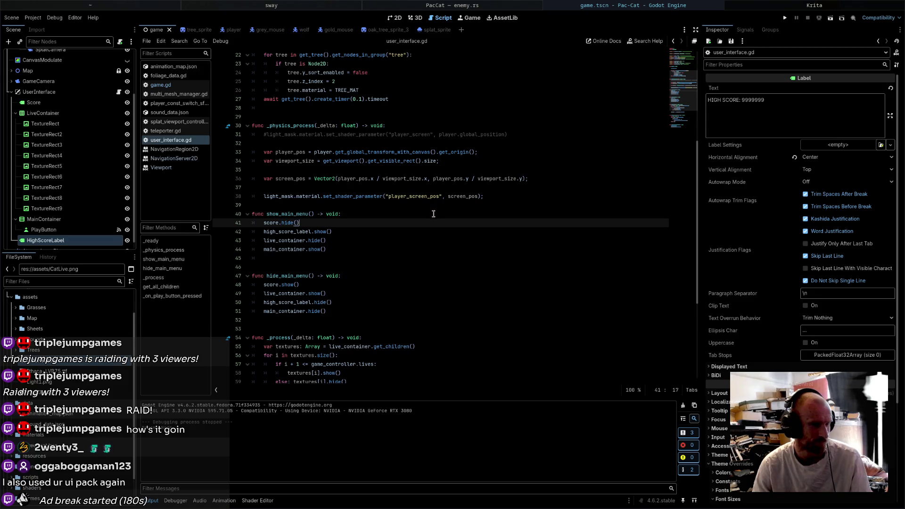
- Add a show_main_menu line setting high_score_label.text to "HIGH SCORE: " + str(...), and save
{"action": "left_click", "coordinate": [422, 241]}
{"action": "left_click", "coordinate": [428, 260]}
{"action": "left_click", "coordinate": [434, 248]}
{"action": "key", "text": "Return"}
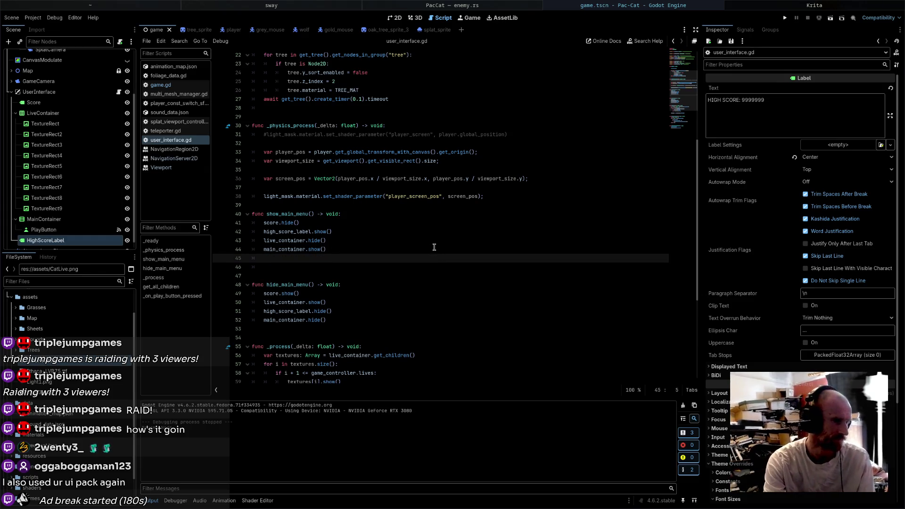
{"action": "type", "text": "high_score_label.text = \""}
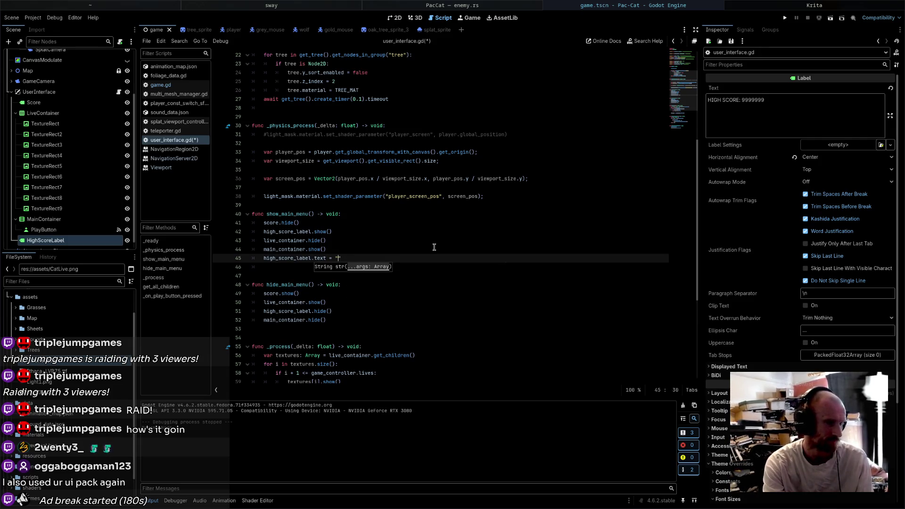
{"action": "key", "text": "Escape"}
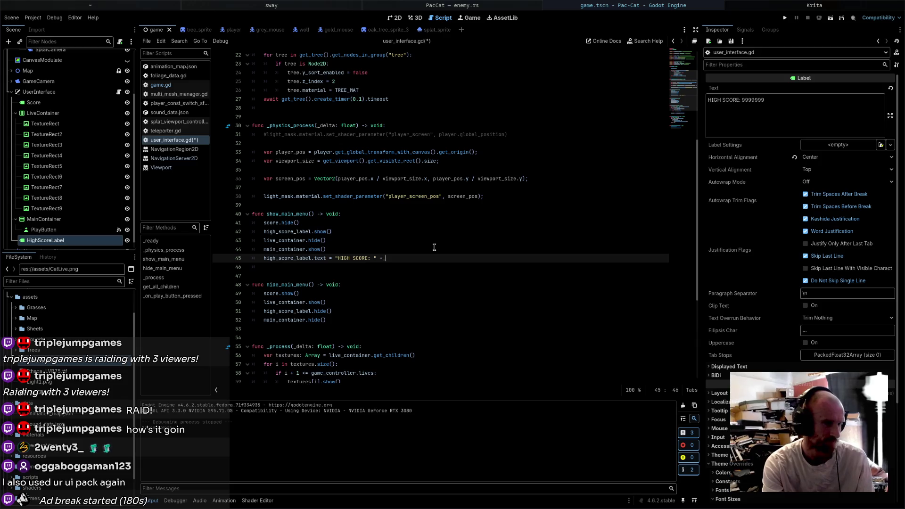
{"action": "key", "text": "BackSpace"}
{"action": "type", "text": "hig"}
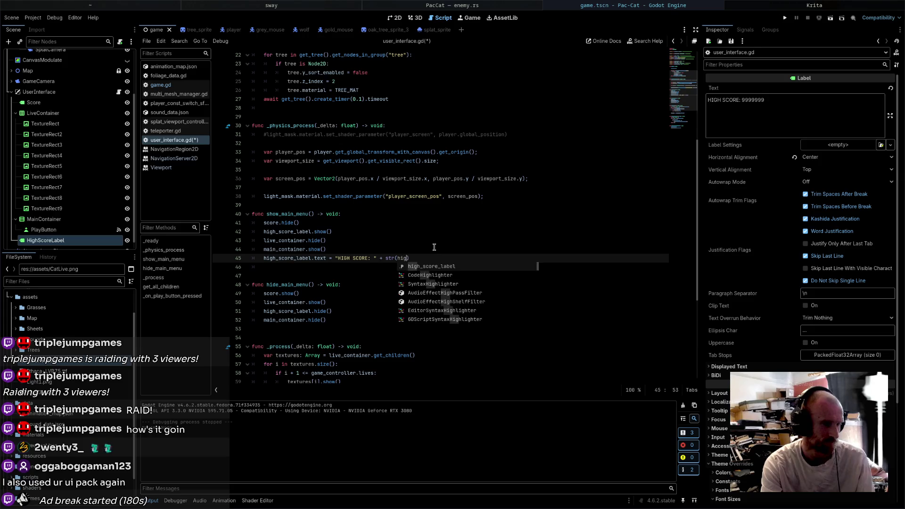
{"action": "key", "text": "Return"}
{"action": "key", "text": "ctrl+s"}
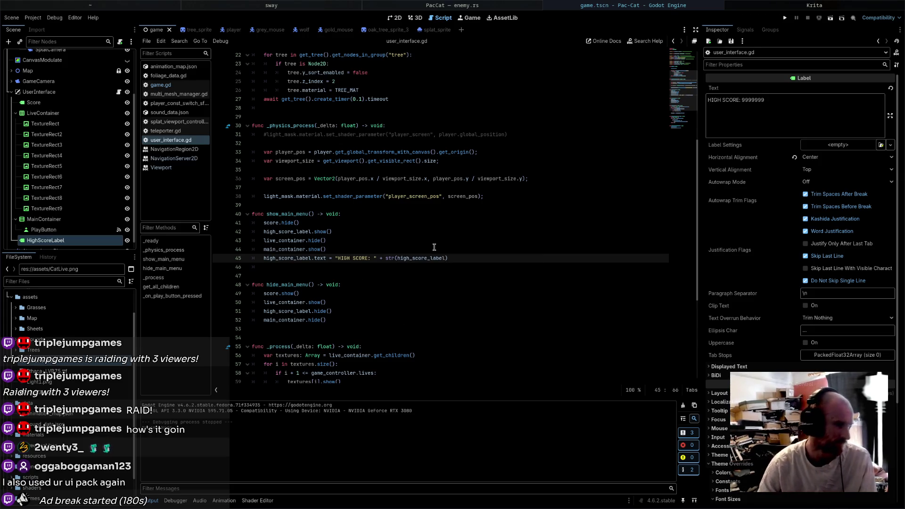
- Fill the str() argument with game_controller.high_score
{"action": "left_click", "coordinate": [508, 310]}
{"action": "scroll", "coordinate": [512, 292], "scroll_direction": "up", "scroll_amount": 7}
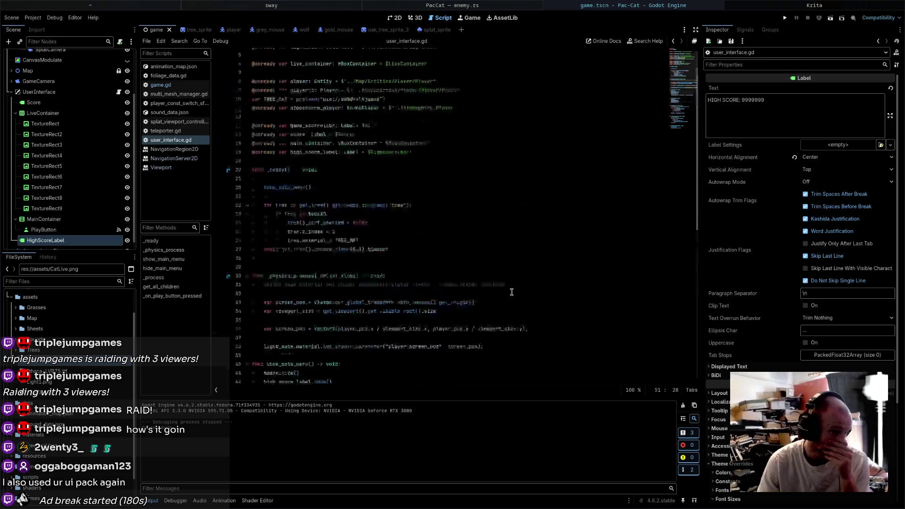
{"action": "scroll", "coordinate": [512, 291], "scroll_direction": "down", "scroll_amount": 11}
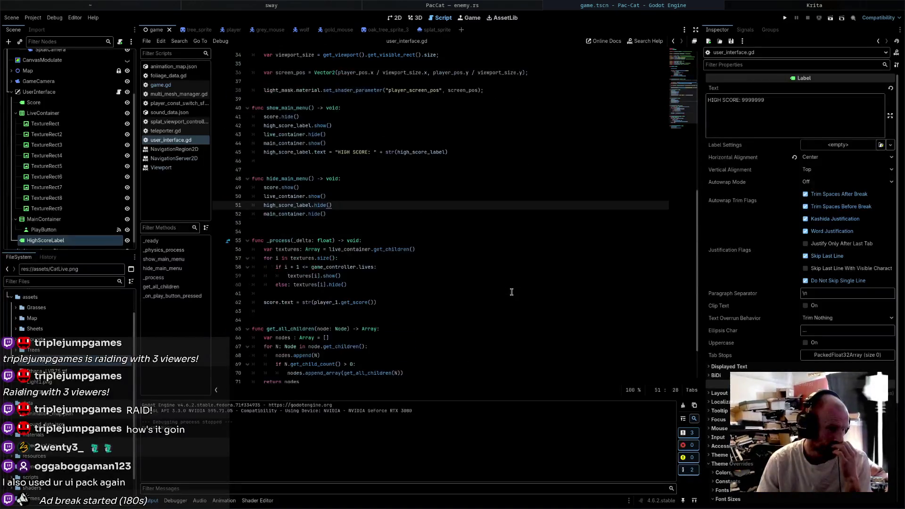
{"action": "scroll", "coordinate": [512, 291], "scroll_direction": "down", "scroll_amount": 2}
{"action": "scroll", "coordinate": [511, 292], "scroll_direction": "up", "scroll_amount": 13}
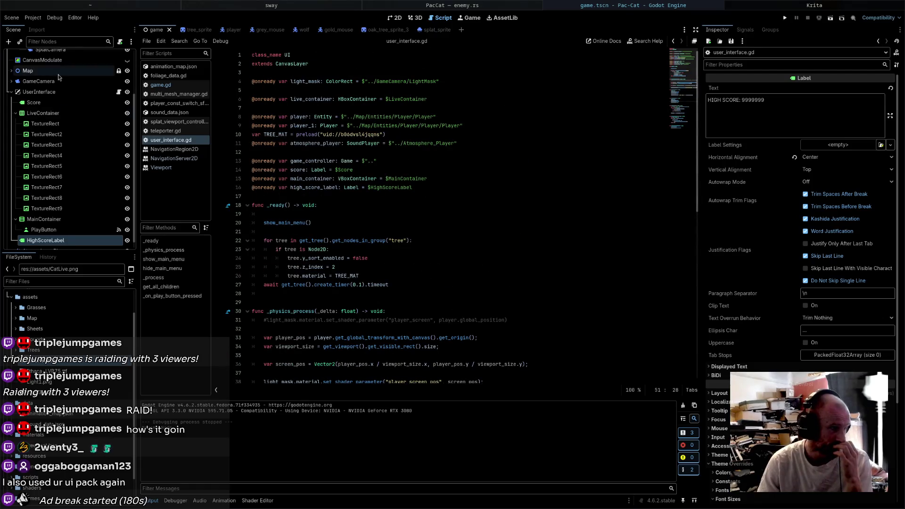
{"action": "scroll", "coordinate": [58, 74], "scroll_direction": "up", "scroll_amount": 3}
{"action": "scroll", "coordinate": [585, 281], "scroll_direction": "down", "scroll_amount": 10}
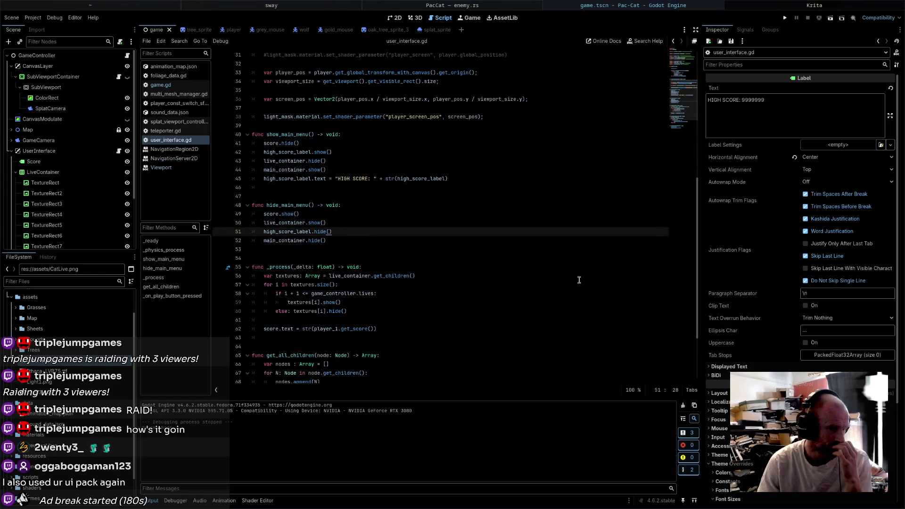
{"action": "left_click", "coordinate": [445, 178]}
{"action": "scroll", "coordinate": [473, 166], "scroll_direction": "up", "scroll_amount": 9}
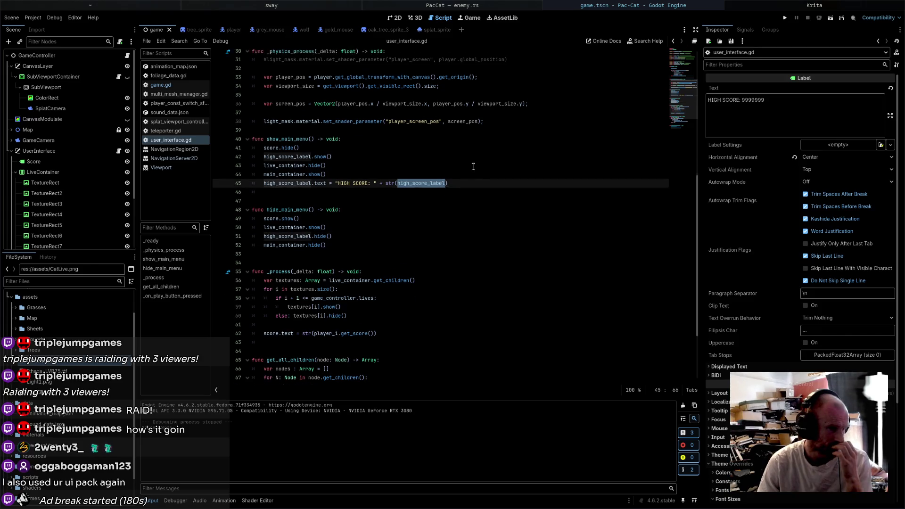
{"action": "scroll", "coordinate": [469, 169], "scroll_direction": "down", "scroll_amount": 10}
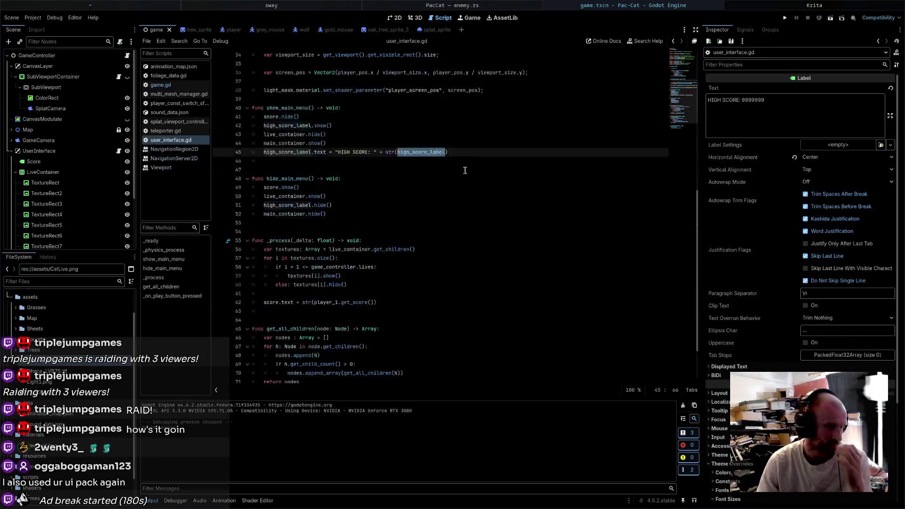
{"action": "type", "text": "game_controller.hi"}
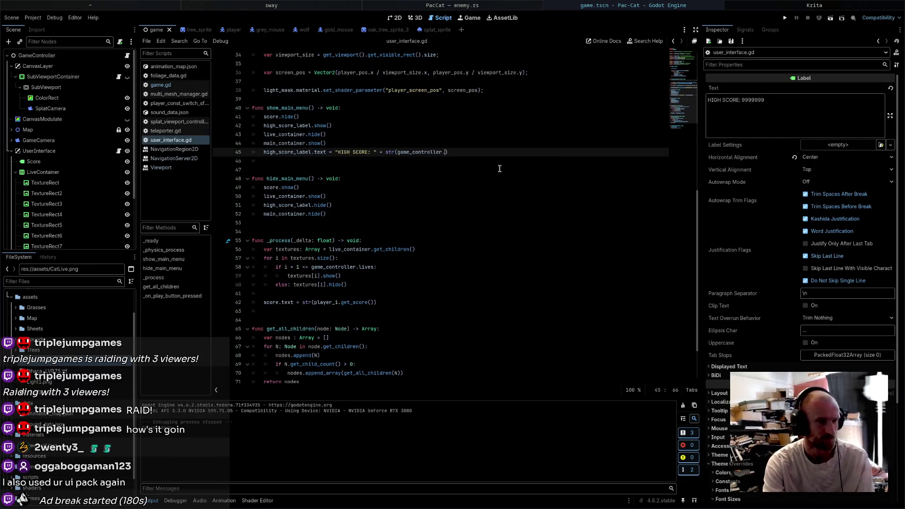
{"action": "key", "text": "Return"}
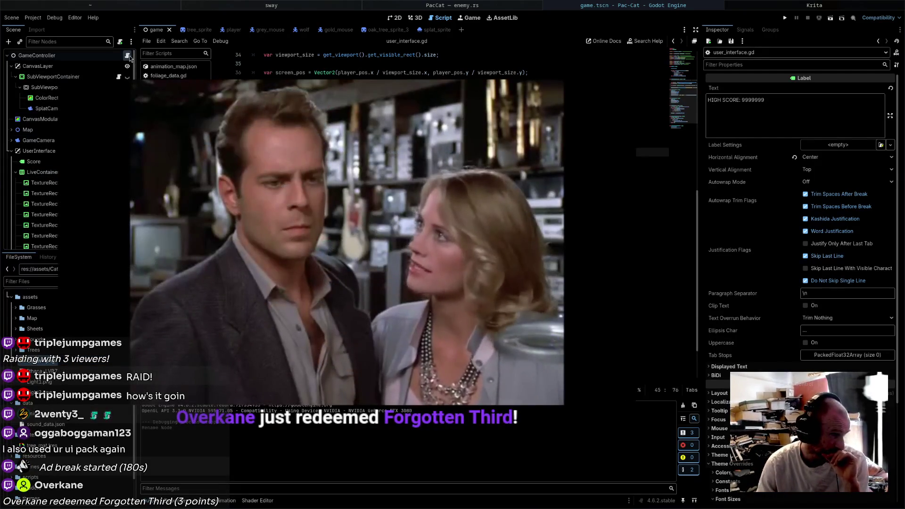
{"action": "left_click", "coordinate": [161, 85]}
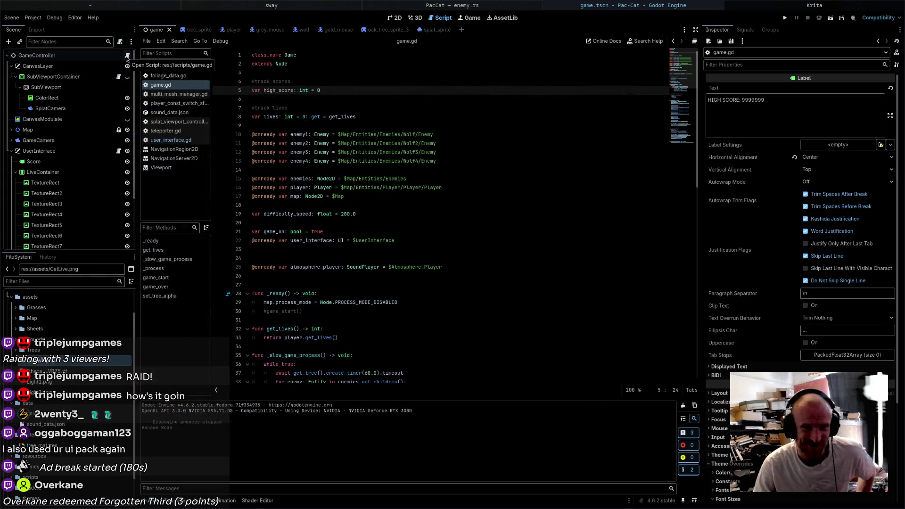
{"action": "scroll", "coordinate": [404, 212], "scroll_direction": "down", "scroll_amount": 5}
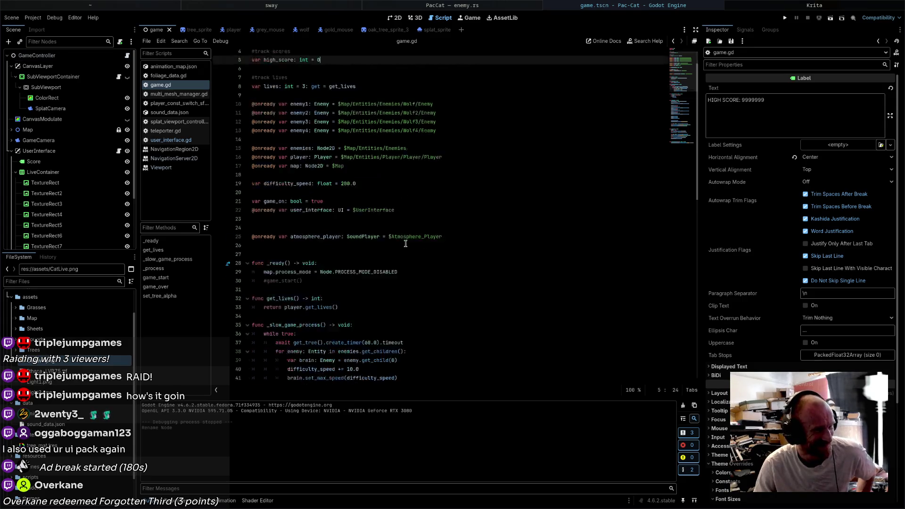
{"action": "scroll", "coordinate": [455, 264], "scroll_direction": "down", "scroll_amount": 5}
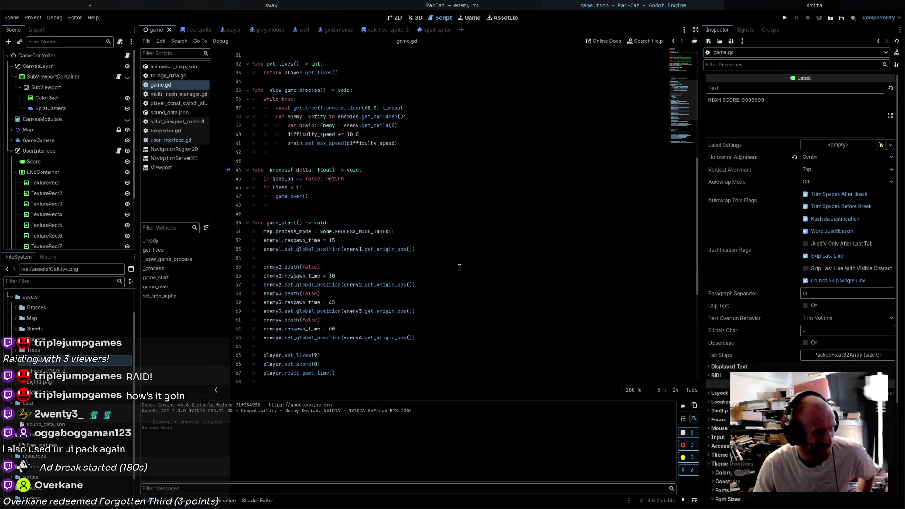
{"action": "scroll", "coordinate": [459, 267], "scroll_direction": "up", "scroll_amount": 3}
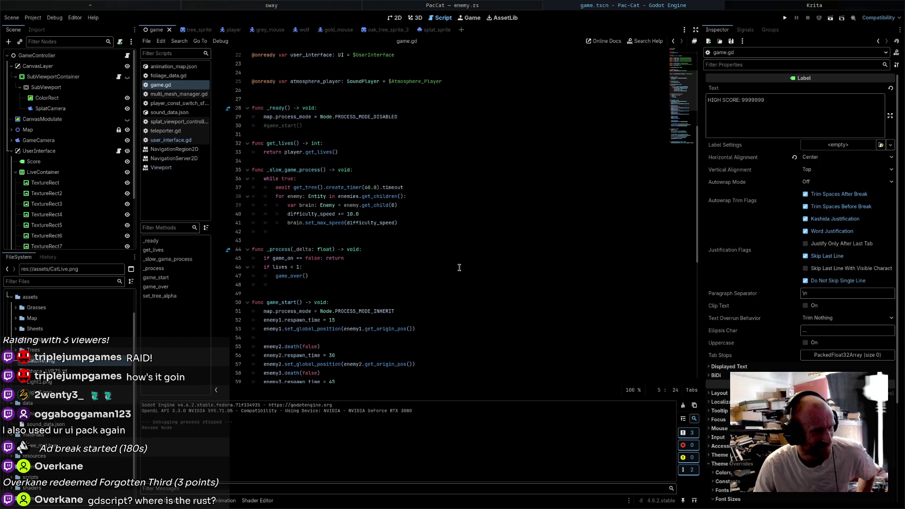
{"action": "scroll", "coordinate": [424, 250], "scroll_direction": "down", "scroll_amount": 4}
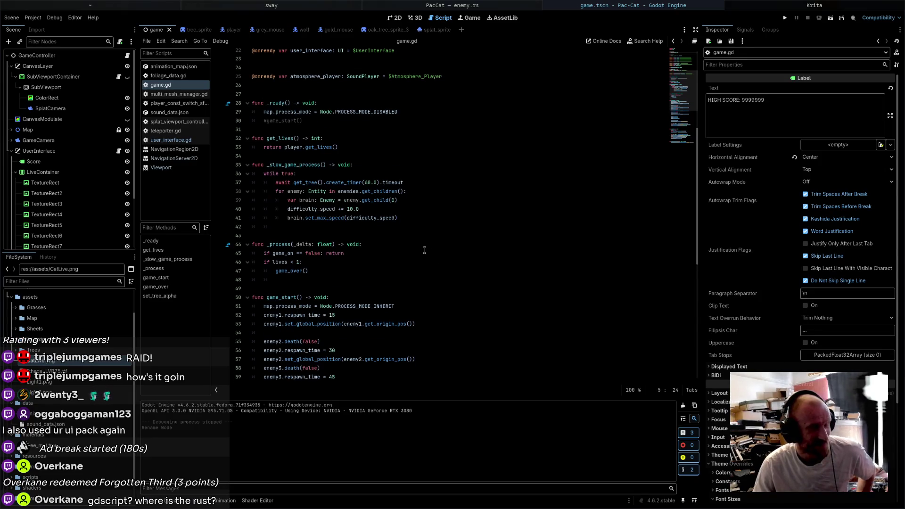
{"action": "scroll", "coordinate": [424, 250], "scroll_direction": "down", "scroll_amount": 2}
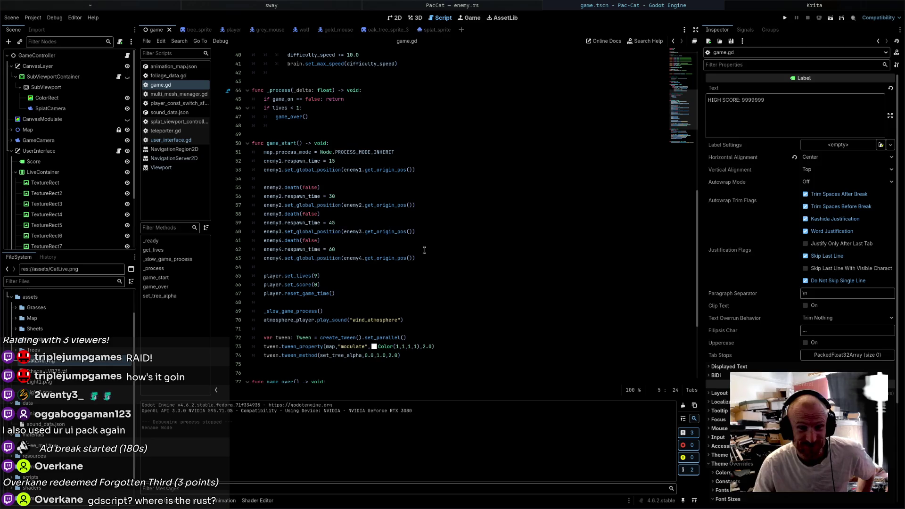
{"action": "scroll", "coordinate": [424, 250], "scroll_direction": "down", "scroll_amount": 5}
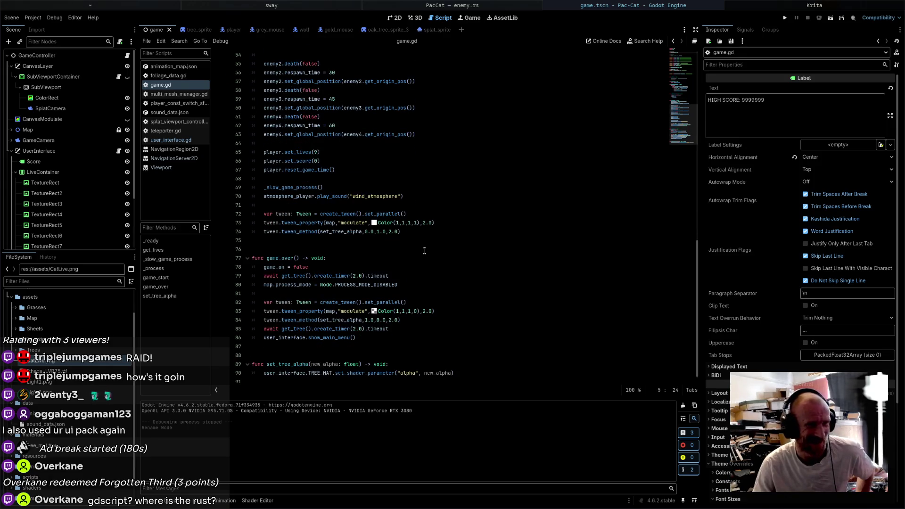
{"action": "key", "text": "super+Left"}
{"action": "key", "text": "super+Right"}
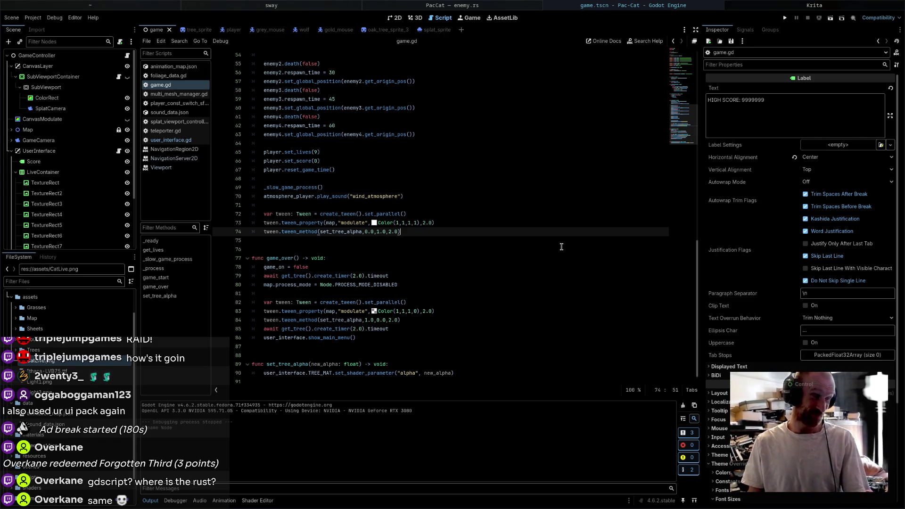
{"action": "left_click", "coordinate": [785, 18]}
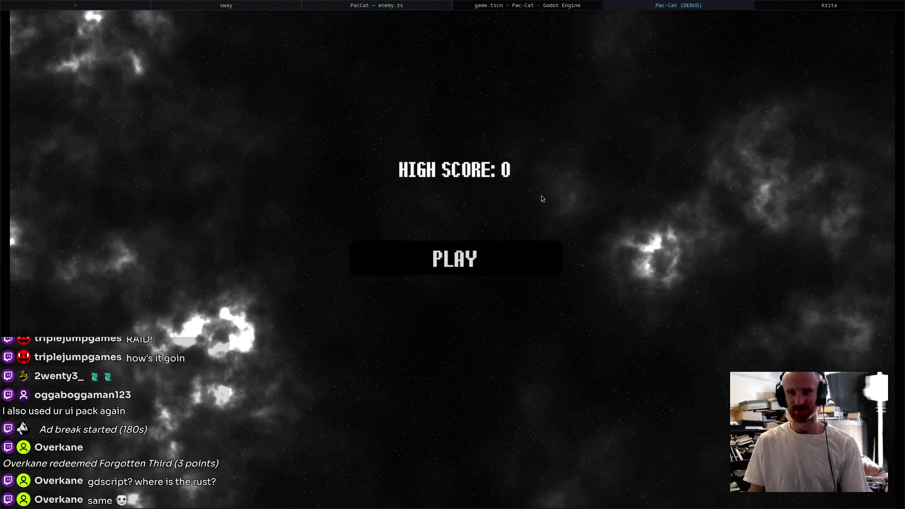
{"action": "left_click", "coordinate": [398, 250]}
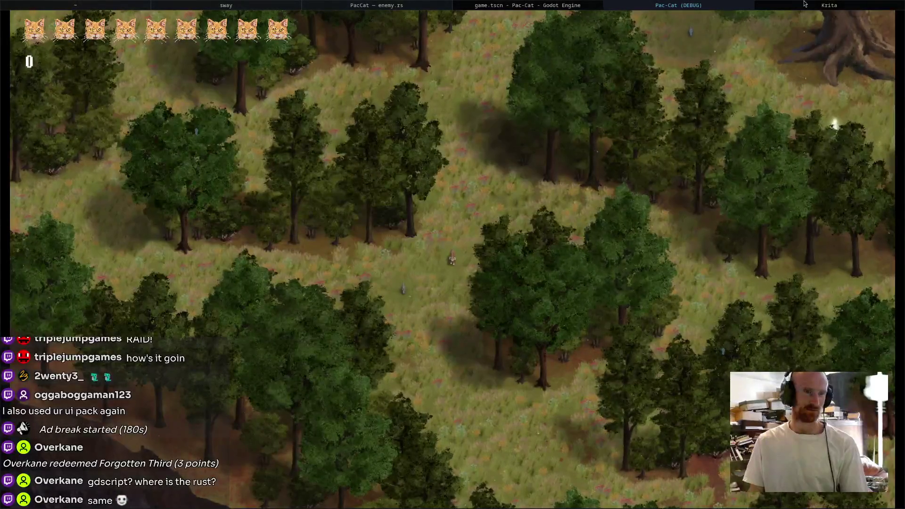
{"action": "middle_click", "coordinate": [675, 5]}
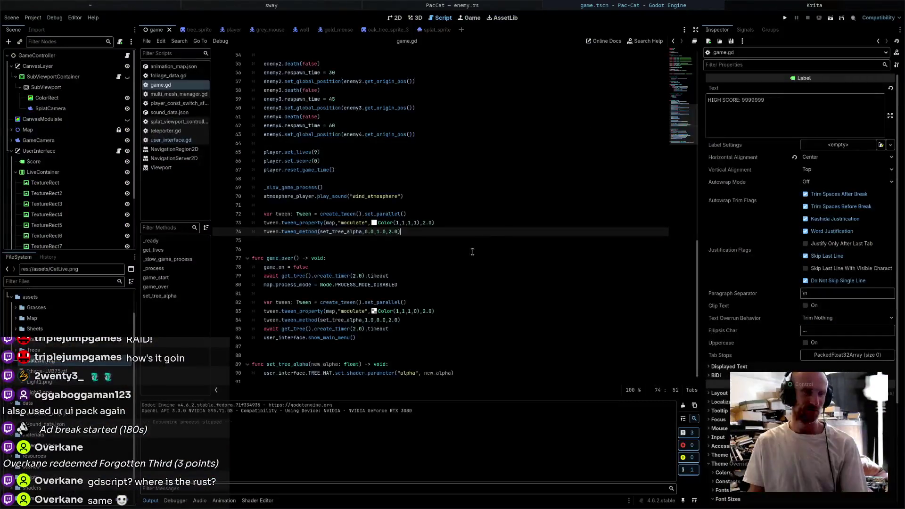
{"action": "left_click", "coordinate": [458, 257]}
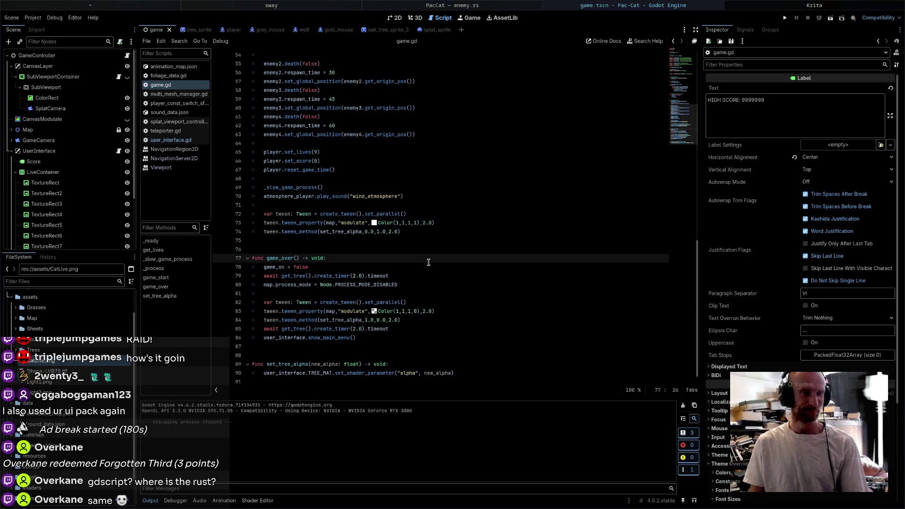
{"action": "left_click", "coordinate": [409, 170]}
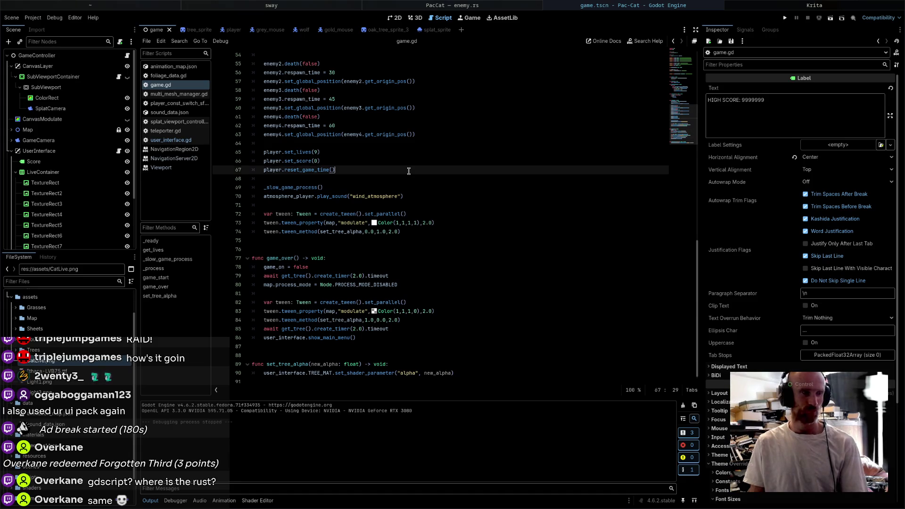
- Add player.respawn() on a new line after player.reset_game_time() in game_start
{"action": "key", "text": "Return"}
{"action": "type", "text": "playe"}
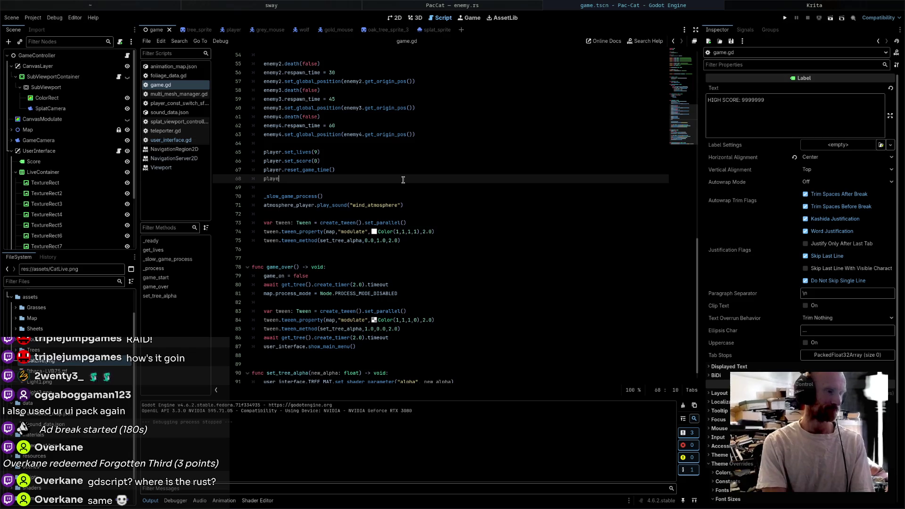
{"action": "type", "text": "r.respawn"}
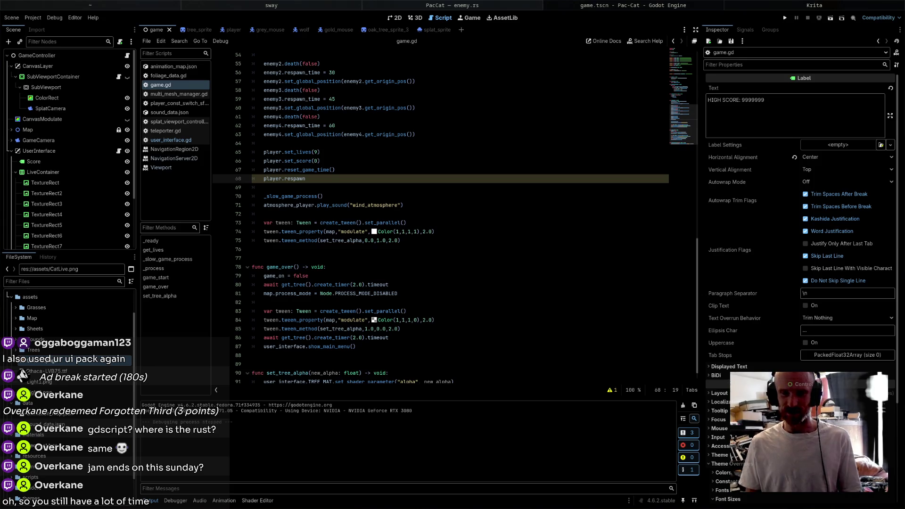
{"action": "left_click", "coordinate": [542, 260]}
{"action": "left_click", "coordinate": [388, 188]}
{"action": "left_click", "coordinate": [406, 176]}
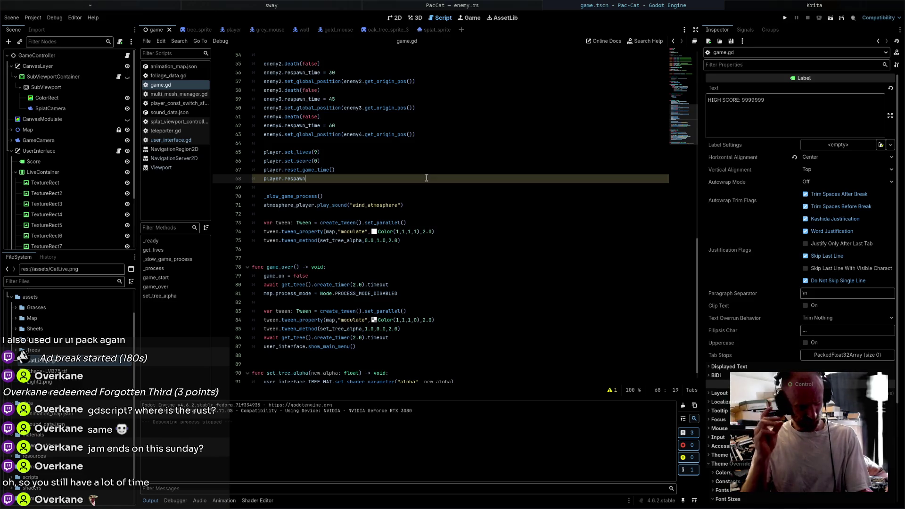
{"action": "type", "text": "()"}
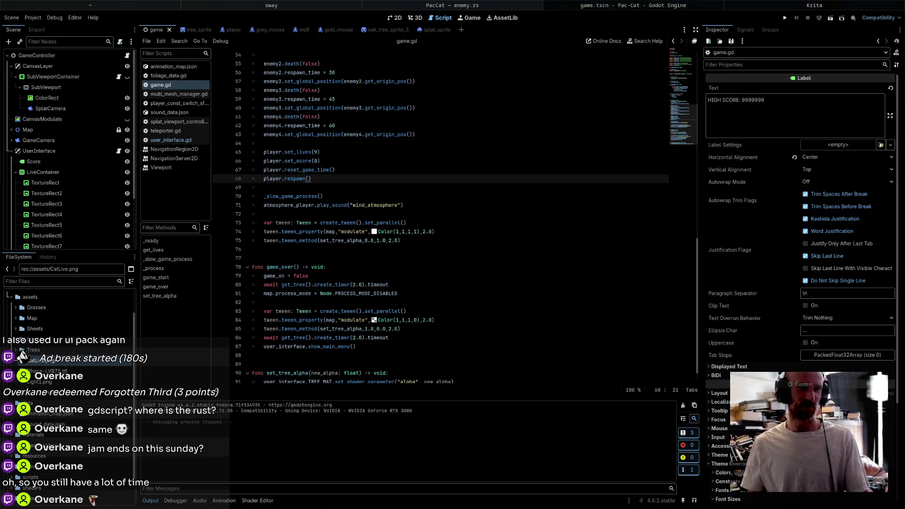
{"action": "left_click", "coordinate": [496, 7]}
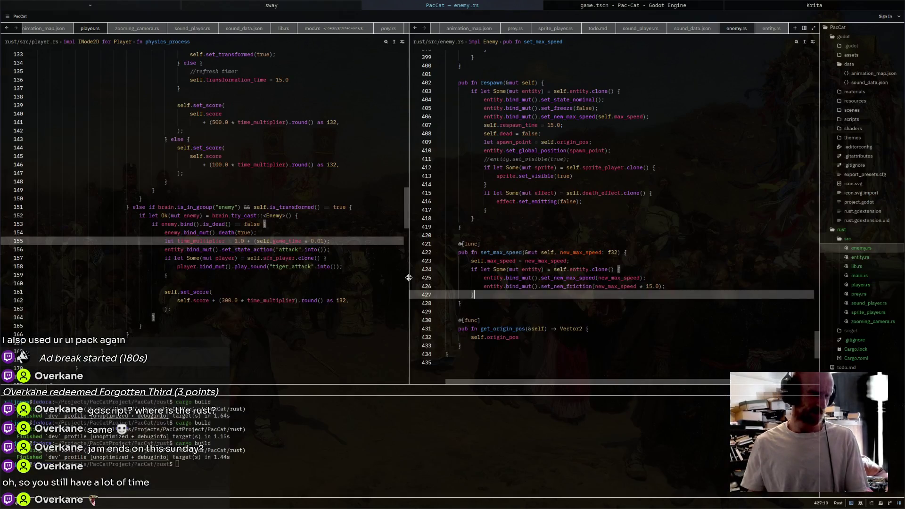
- Add #[func] above pub fn respawn in player.rs
{"action": "scroll", "coordinate": [480, 278], "scroll_direction": "down", "scroll_amount": 3}
{"action": "left_click", "coordinate": [342, 258]}
{"action": "scroll", "coordinate": [346, 249], "scroll_direction": "down", "scroll_amount": 20}
{"action": "scroll", "coordinate": [345, 249], "scroll_direction": "down", "scroll_amount": 7}
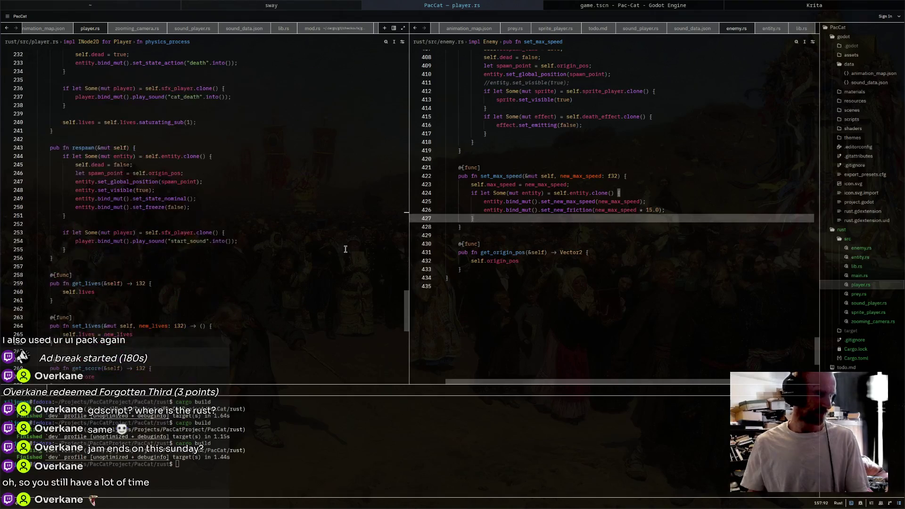
{"action": "left_click", "coordinate": [71, 141]}
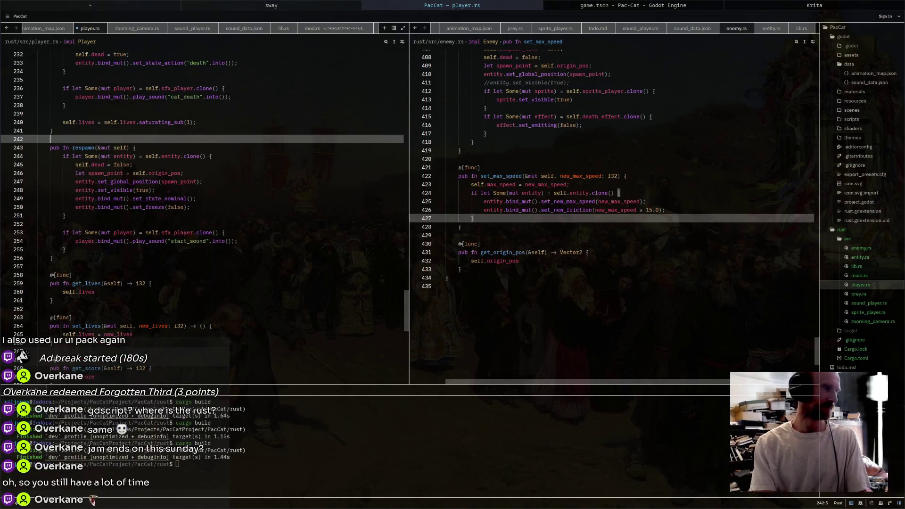
{"action": "key", "text": "Return"}
{"action": "type", "text": "#[func]"}
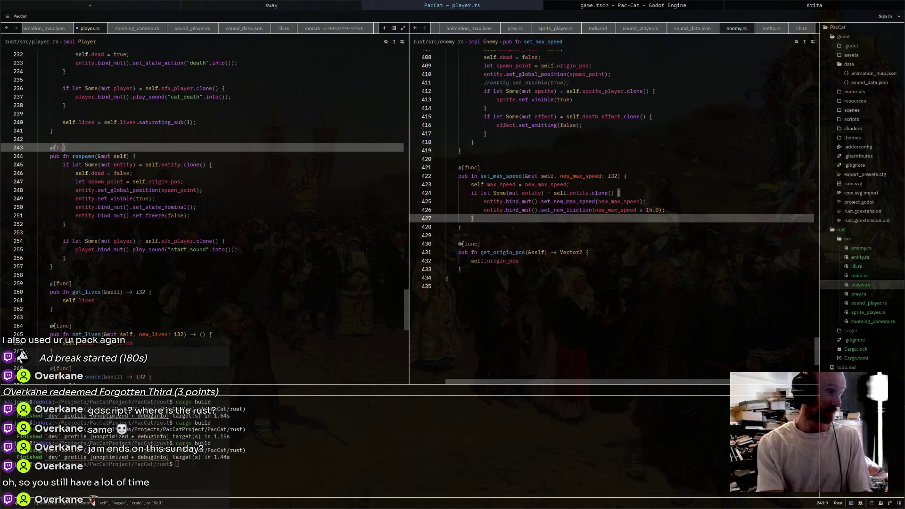
{"action": "left_click", "coordinate": [99, 131]}
- Rebuild the Rust crate with cargo build and return to game.gd in Godot
{"action": "scroll", "coordinate": [99, 142], "scroll_direction": "up", "scroll_amount": 17}
{"action": "scroll", "coordinate": [99, 141], "scroll_direction": "up", "scroll_amount": 5}
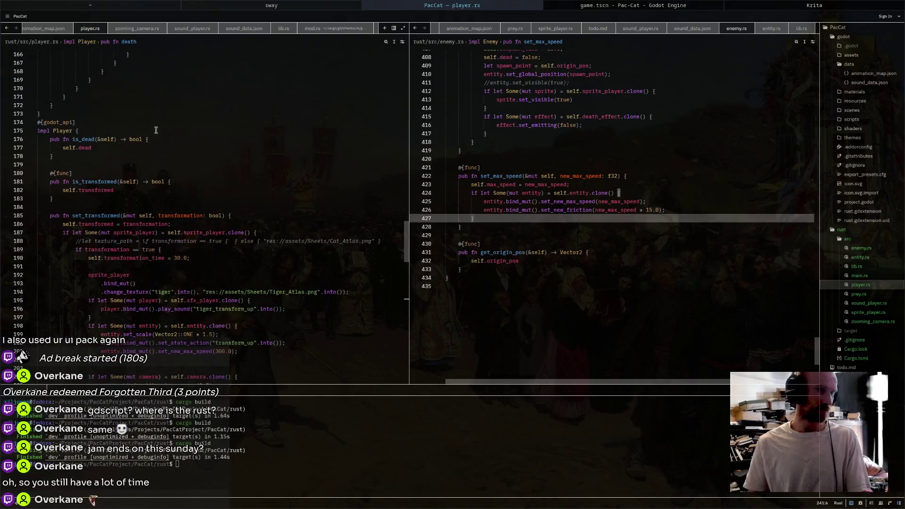
{"action": "key", "text": "Up"}
{"action": "key", "text": "Return"}
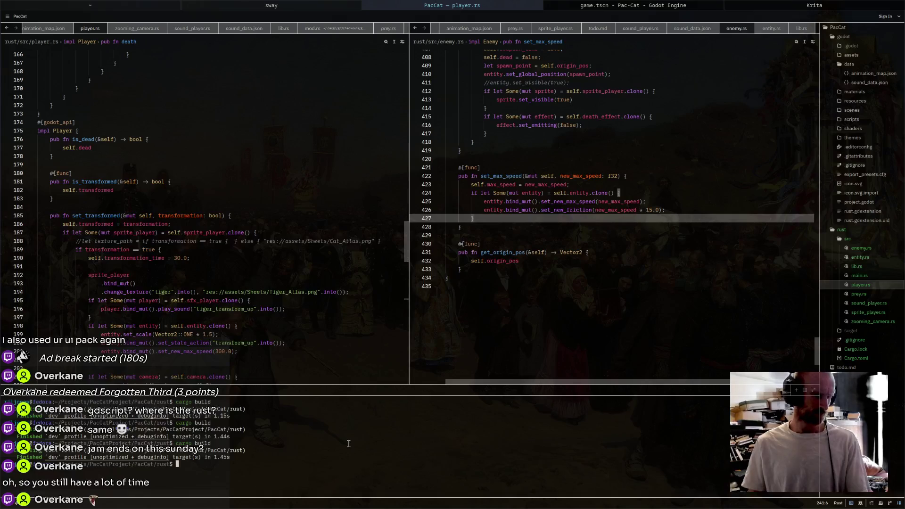
{"action": "left_click", "coordinate": [622, 4]}
{"action": "left_click", "coordinate": [452, 222]}
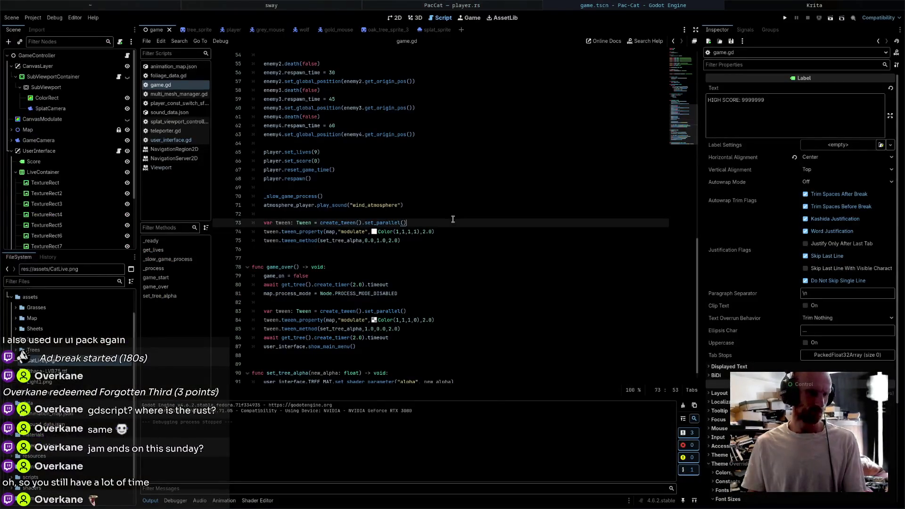
{"action": "left_click", "coordinate": [785, 18]}
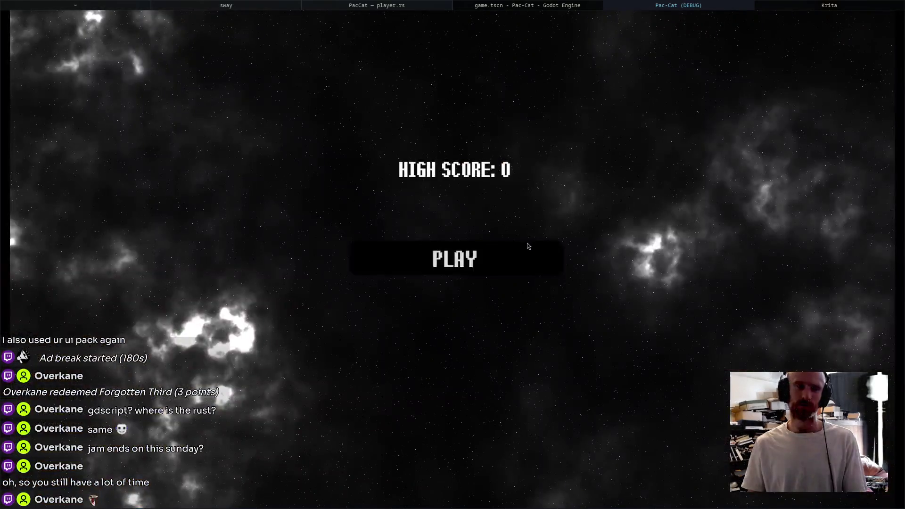
{"action": "left_click", "coordinate": [531, 250]}
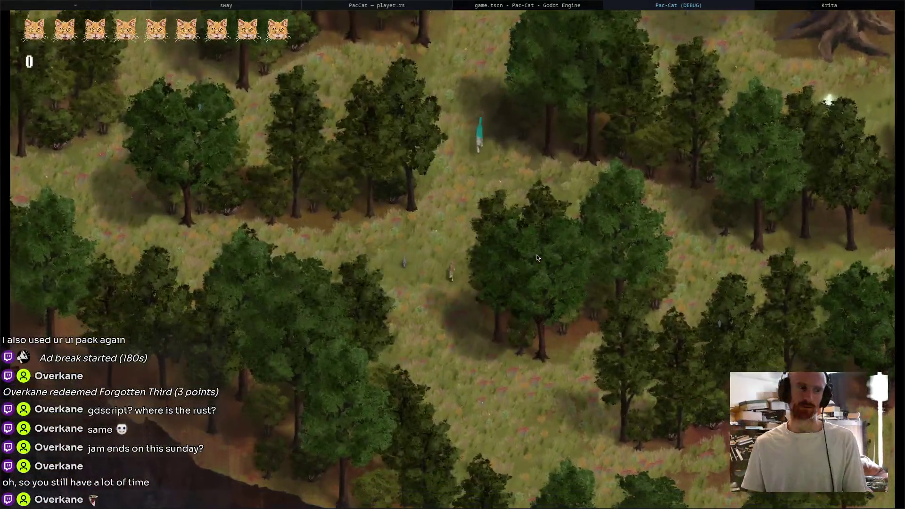
{"action": "key", "text": "Down"}
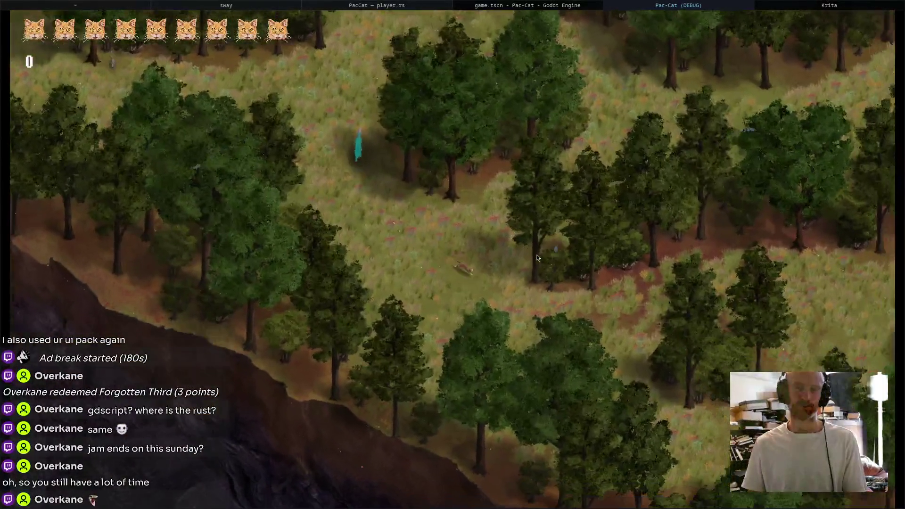
{"action": "key", "text": "Right"}
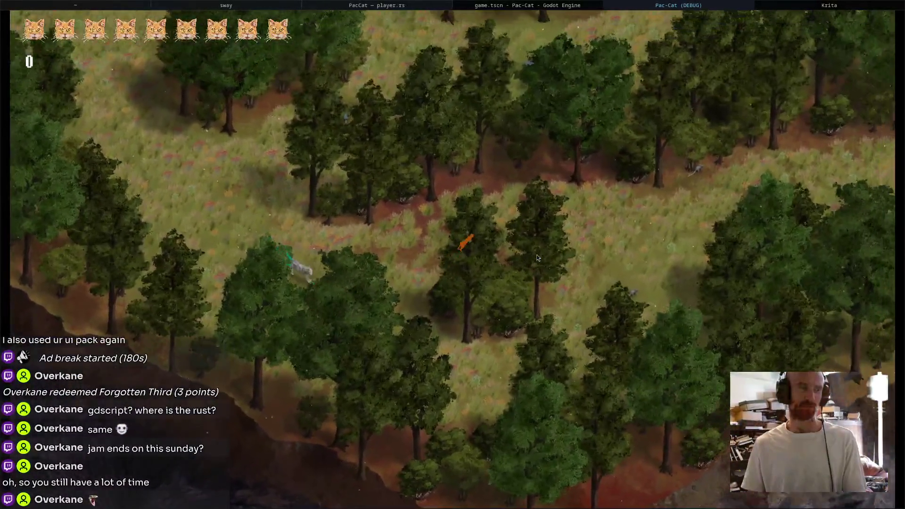
{"action": "key", "text": "Up"}
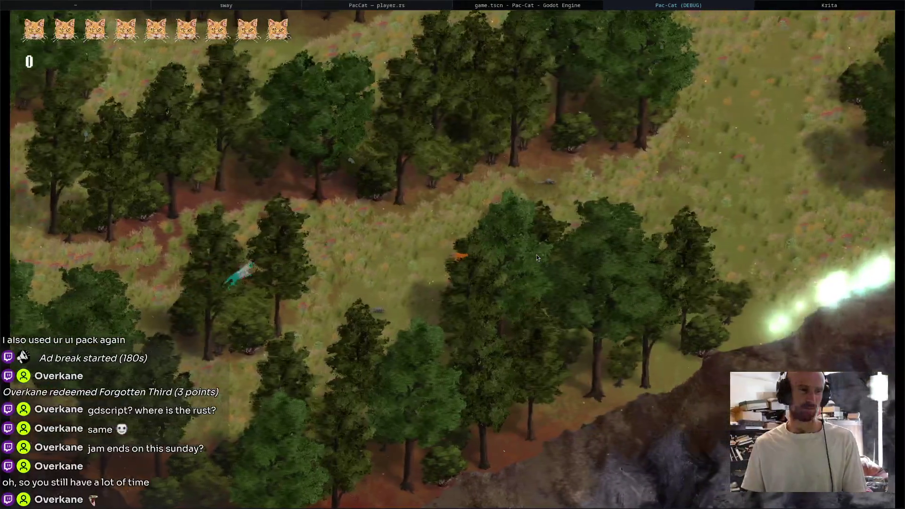
{"action": "key", "text": "Right"}
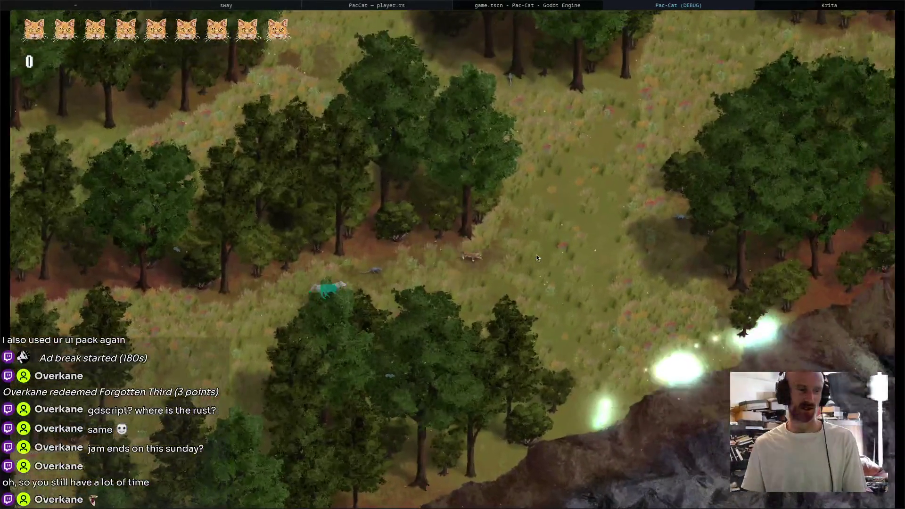
{"action": "key", "text": "Up"}
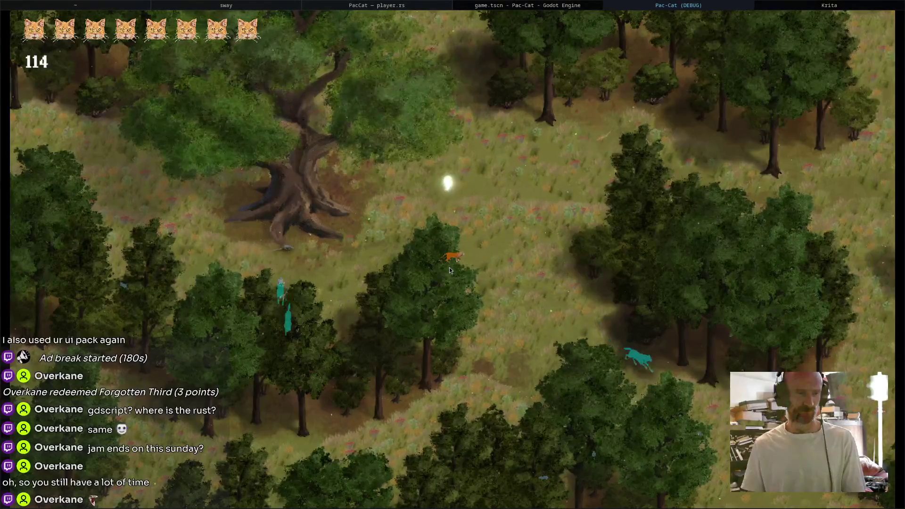
{"action": "key", "text": "w+d"}
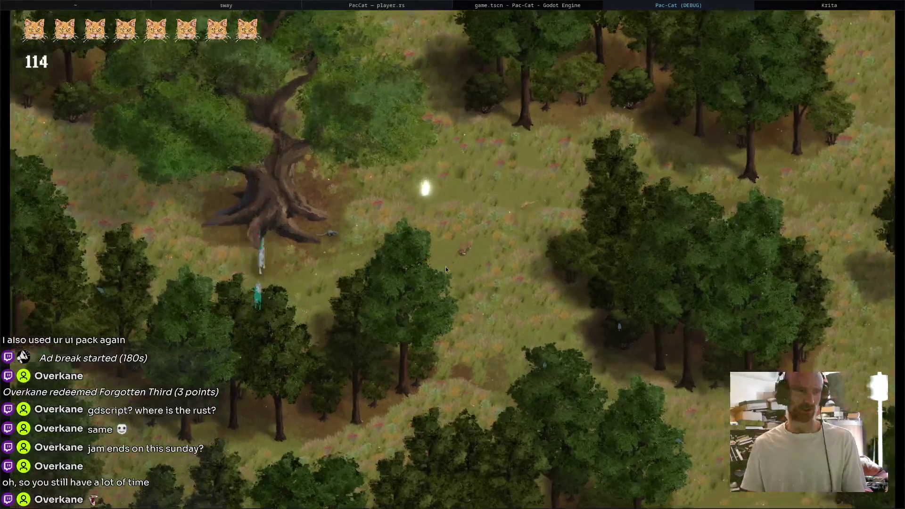
{"action": "key", "text": "w"}
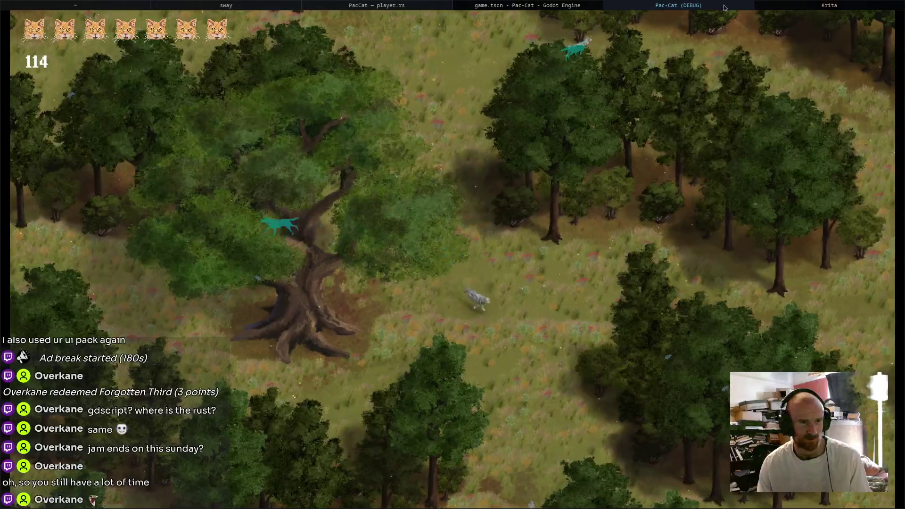
{"action": "key", "text": "super+shift+q"}
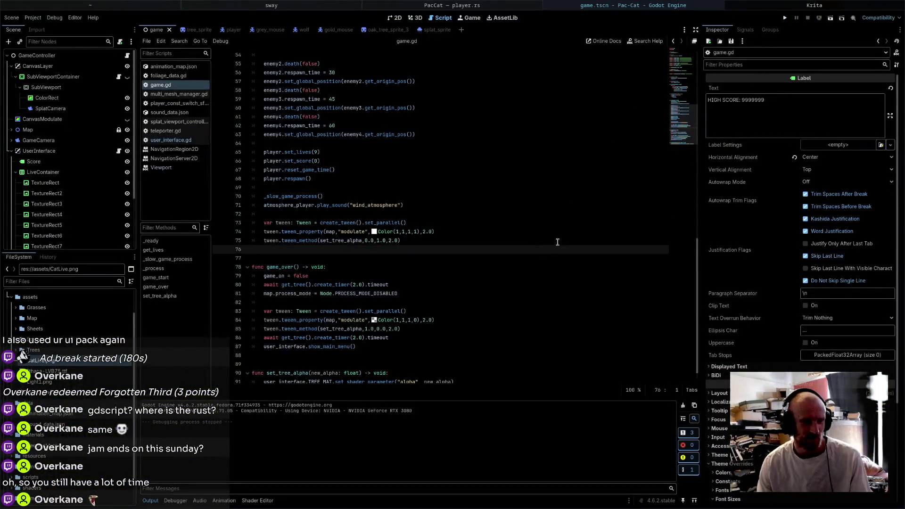
- In the 2D view, select the seventh cat life icon and the starfield Background to inspect its shader
{"action": "left_click", "coordinate": [395, 17]}
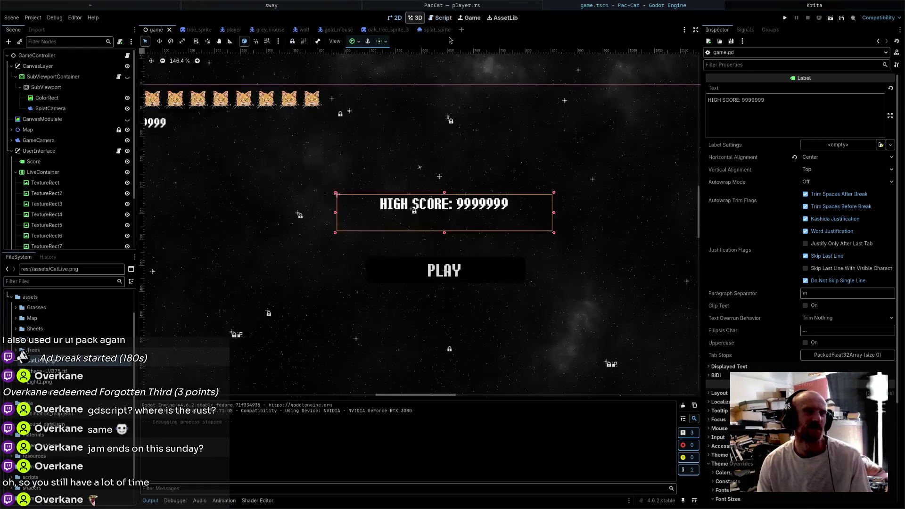
{"action": "scroll", "coordinate": [479, 264], "scroll_direction": "down", "scroll_amount": 2}
{"action": "left_click_drag", "start_coordinate": [493, 216], "coordinate": [490, 249]}
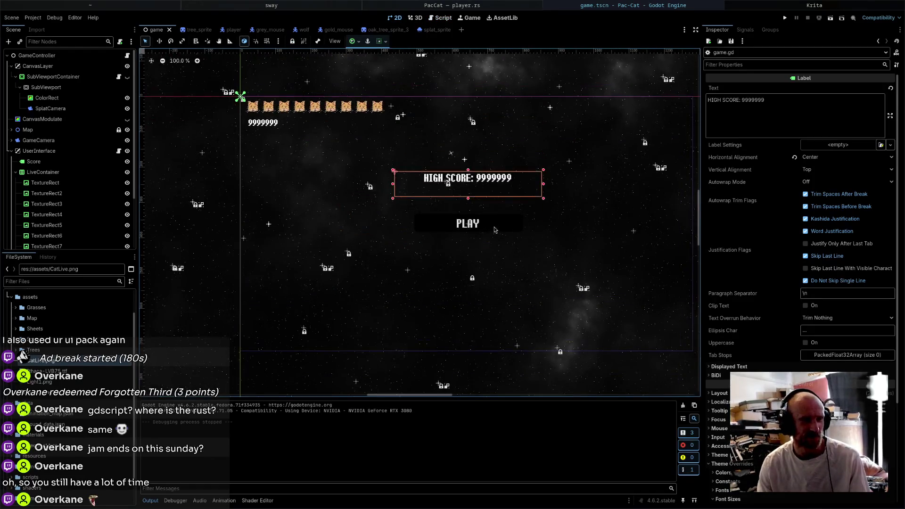
{"action": "left_click", "coordinate": [351, 108]}
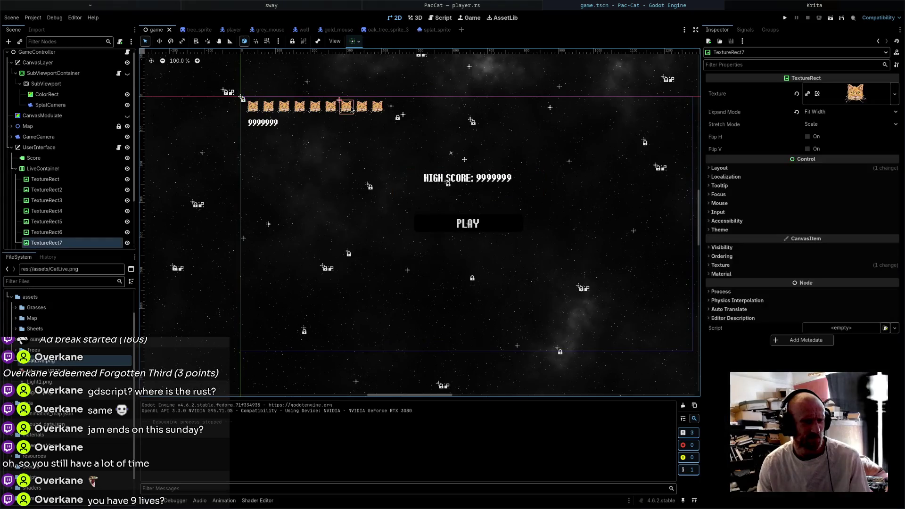
{"action": "left_click", "coordinate": [361, 171]}
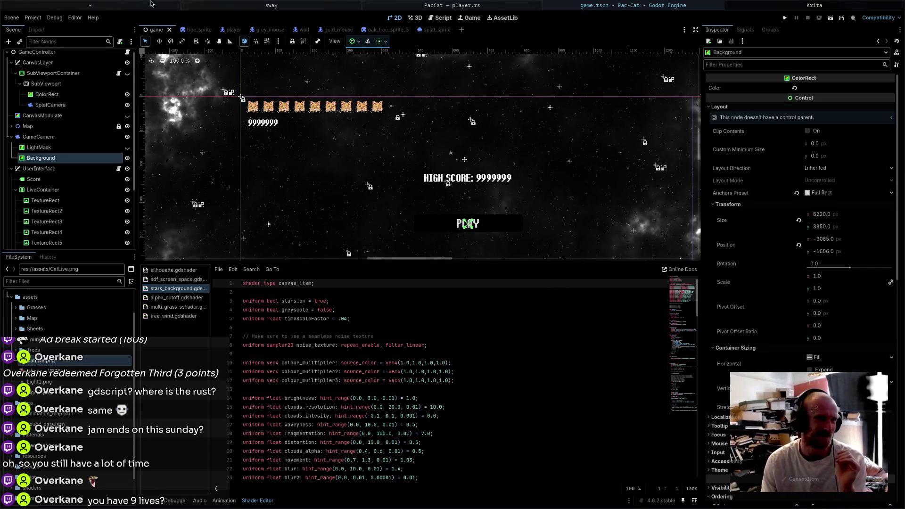
{"action": "left_click", "coordinate": [514, 5]}
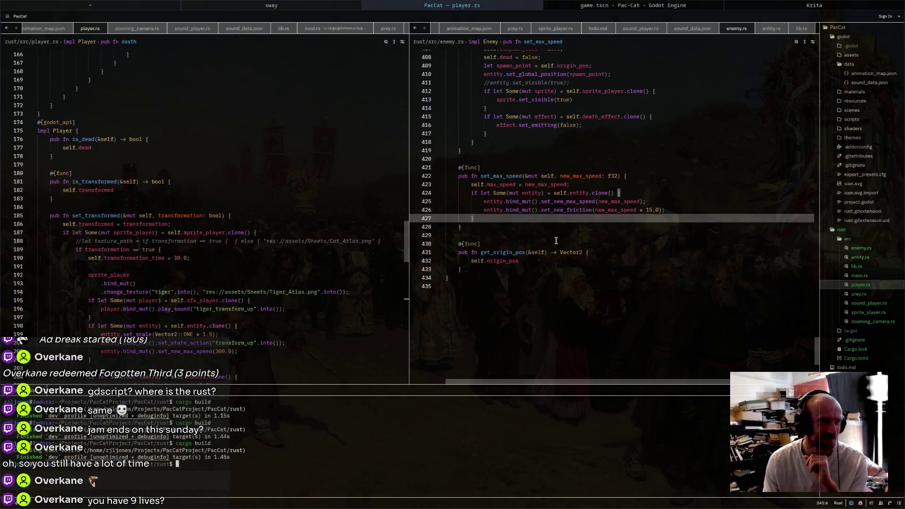
- Open entity.rs in the right pane beside the Rust code and scroll to its top
{"action": "left_click", "coordinate": [580, 239]}
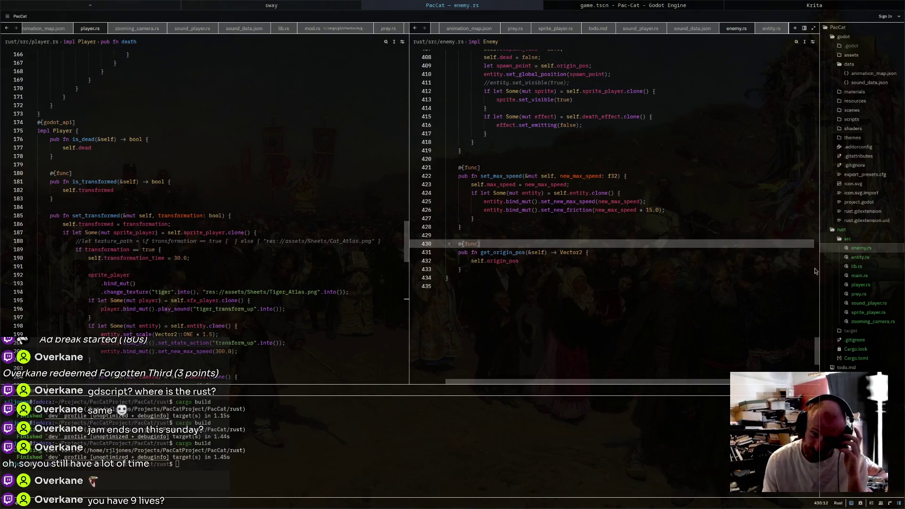
{"action": "left_click", "coordinate": [875, 258]}
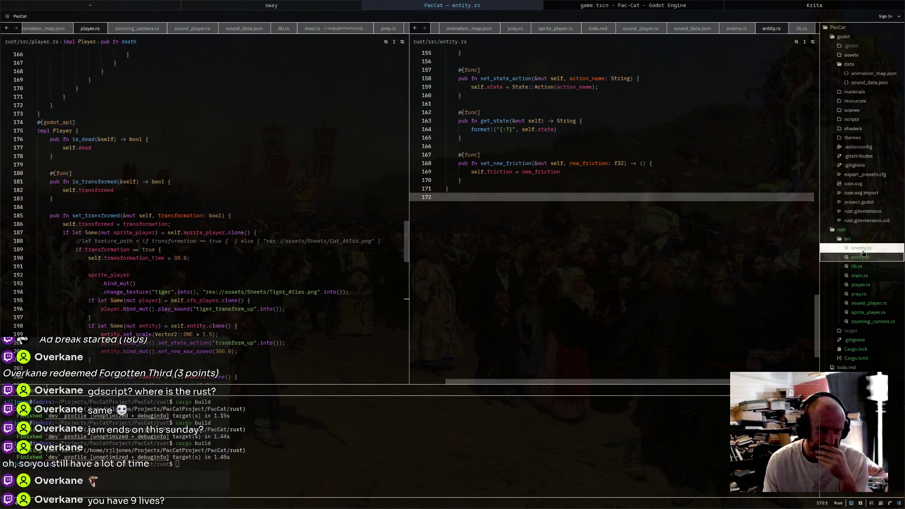
{"action": "scroll", "coordinate": [736, 256], "scroll_direction": "up", "scroll_amount": 10}
{"action": "scroll", "coordinate": [736, 256], "scroll_direction": "up", "scroll_amount": 20}
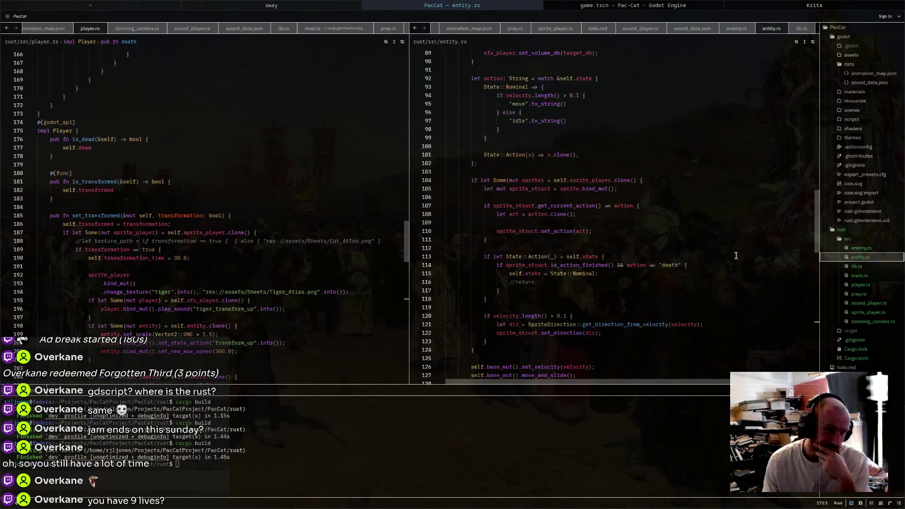
{"action": "scroll", "coordinate": [736, 256], "scroll_direction": "up", "scroll_amount": 18}
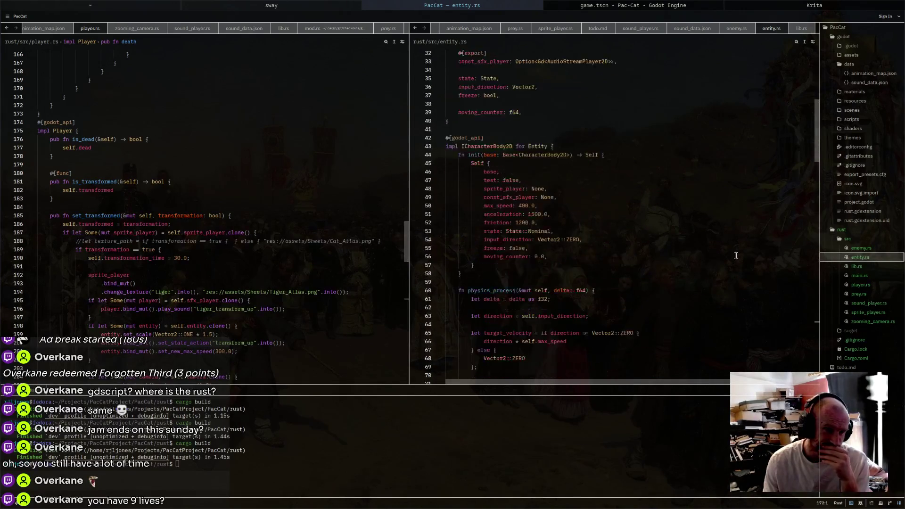
{"action": "scroll", "coordinate": [735, 257], "scroll_direction": "down", "scroll_amount": 12}
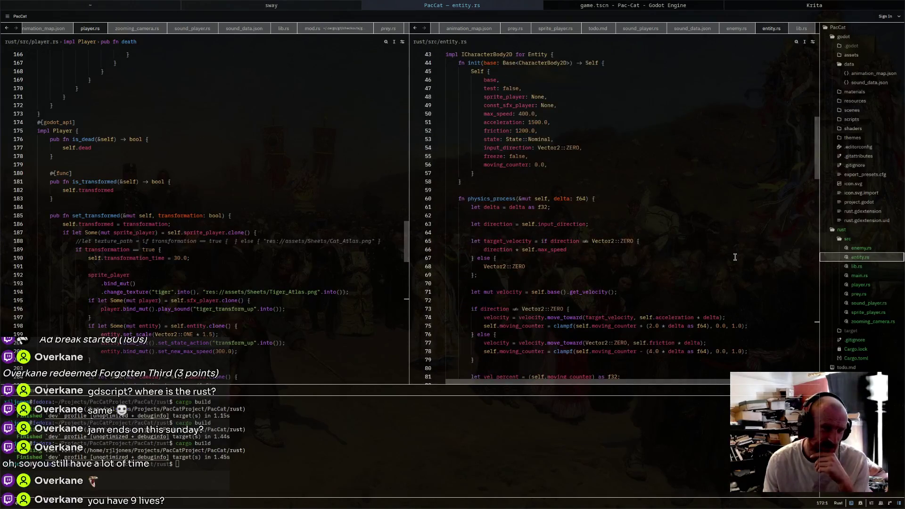
- Load enemy.rs in the left pane and read through Entity's init defaults and physics_process code
{"action": "left_click", "coordinate": [262, 165]}
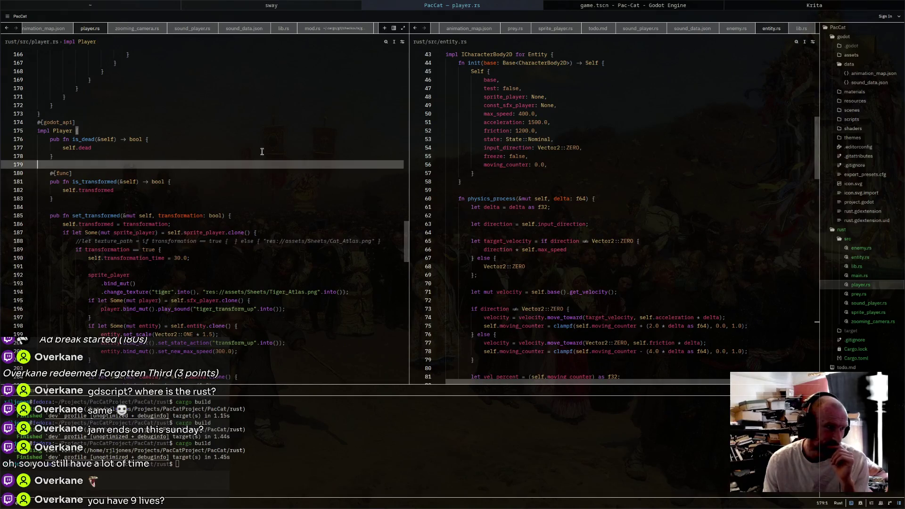
{"action": "left_click", "coordinate": [861, 248]}
{"action": "scroll", "coordinate": [264, 232], "scroll_direction": "down", "scroll_amount": 5}
{"action": "scroll", "coordinate": [266, 230], "scroll_direction": "down", "scroll_amount": 5}
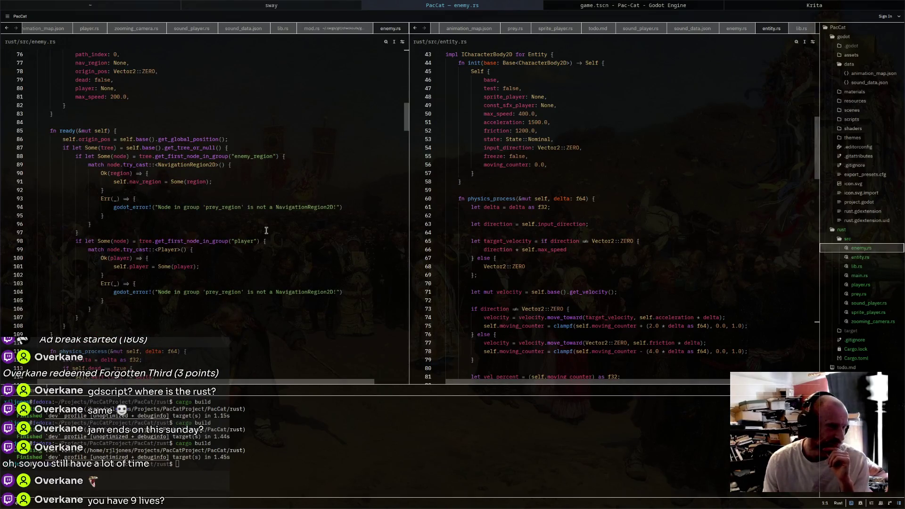
{"action": "scroll", "coordinate": [267, 230], "scroll_direction": "down", "scroll_amount": 5}
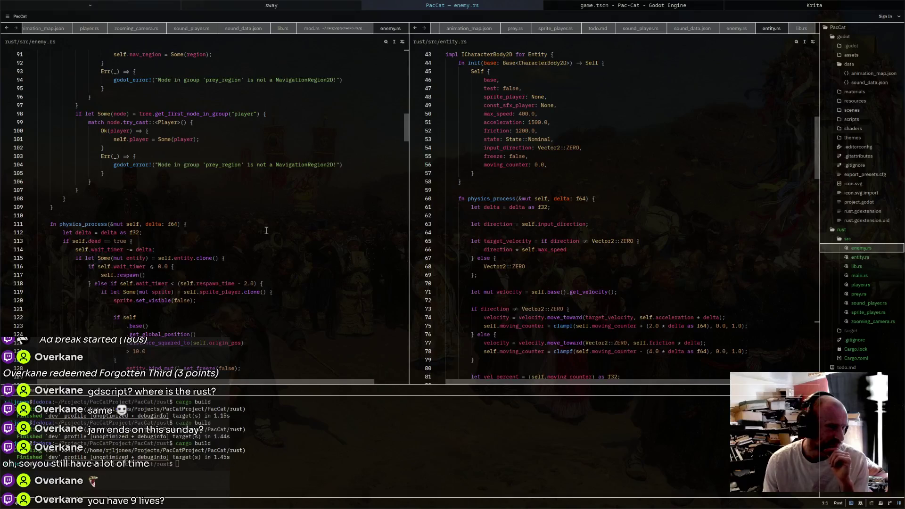
{"action": "scroll", "coordinate": [266, 230], "scroll_direction": "down", "scroll_amount": 4}
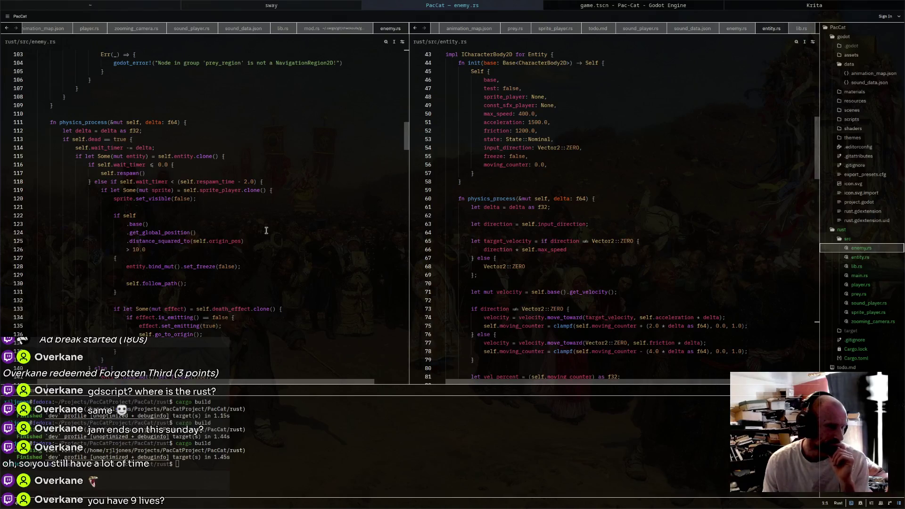
{"action": "scroll", "coordinate": [267, 231], "scroll_direction": "down", "scroll_amount": 8}
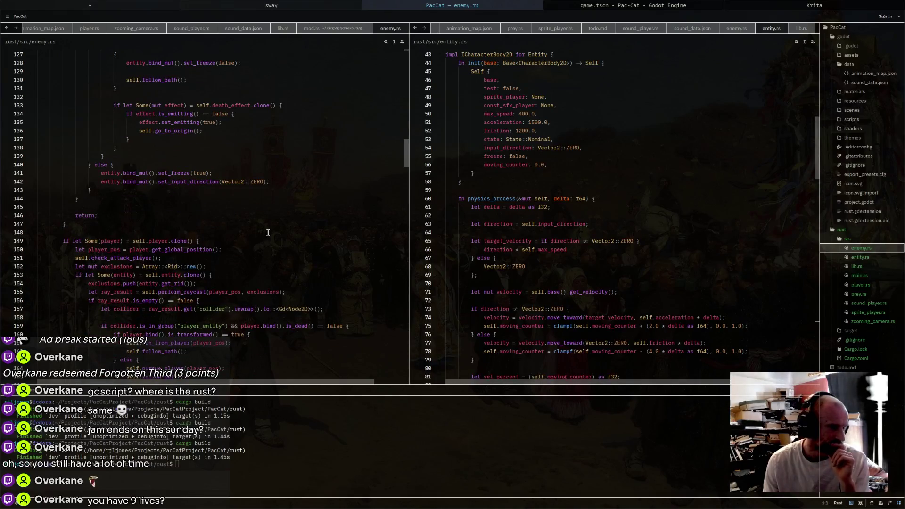
{"action": "scroll", "coordinate": [268, 233], "scroll_direction": "down", "scroll_amount": 3}
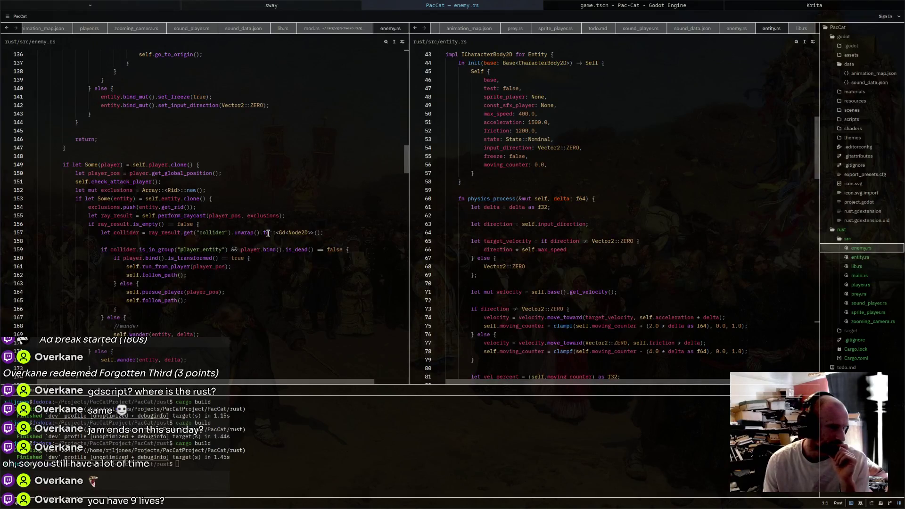
{"action": "mouse_move", "coordinate": [267, 233]}
{"action": "scroll", "coordinate": [273, 239], "scroll_direction": "up", "scroll_amount": 20}
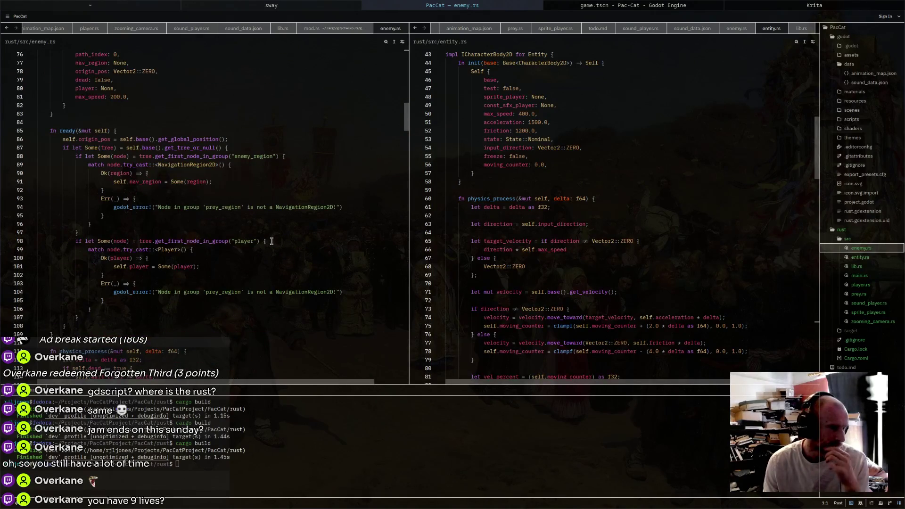
{"action": "scroll", "coordinate": [272, 241], "scroll_direction": "up", "scroll_amount": 7}
{"action": "scroll", "coordinate": [271, 241], "scroll_direction": "down", "scroll_amount": 20}
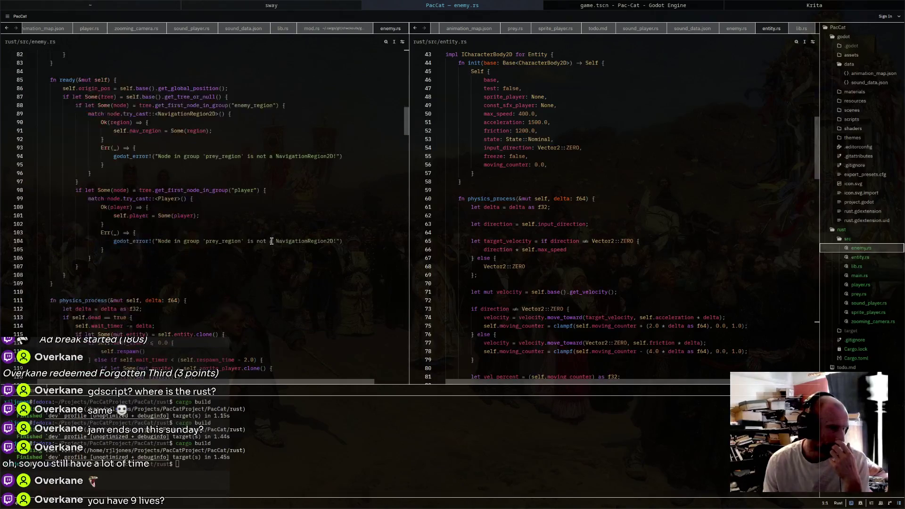
{"action": "scroll", "coordinate": [267, 246], "scroll_direction": "down", "scroll_amount": 10}
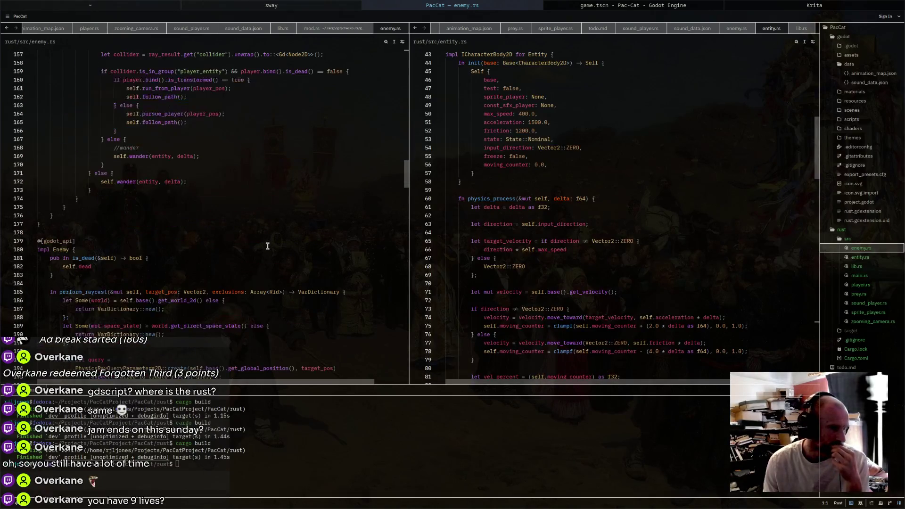
{"action": "scroll", "coordinate": [268, 246], "scroll_direction": "down", "scroll_amount": 4}
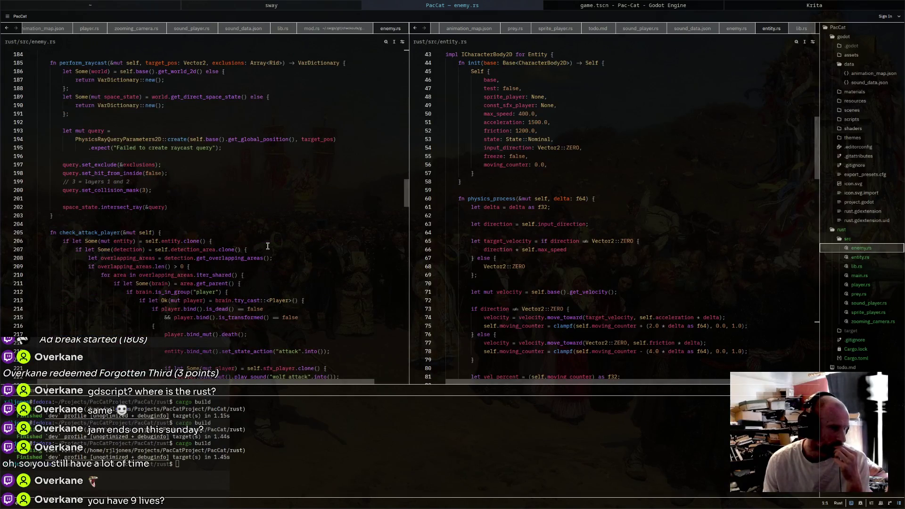
{"action": "left_click", "coordinate": [636, 241]}
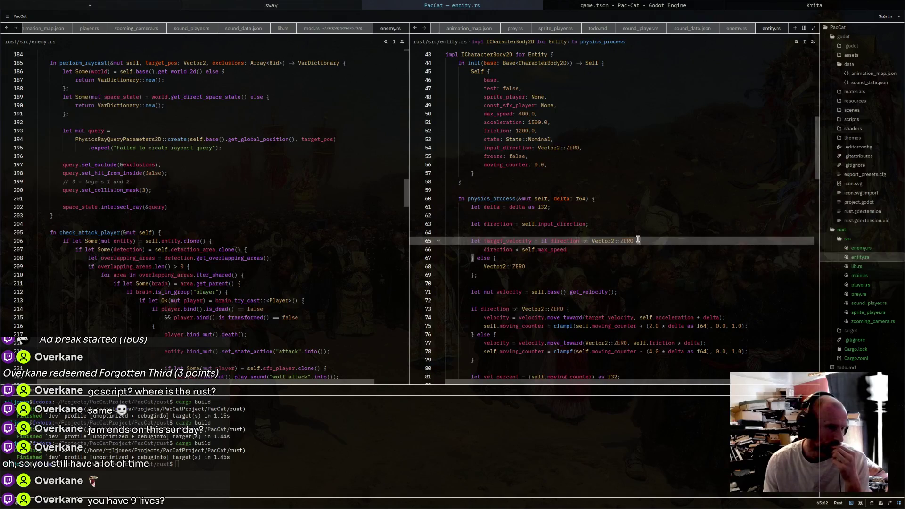
- In entity.rs, comment out the friction move_toward line, add velocity = Vector2::ZERO; and save
{"action": "scroll", "coordinate": [635, 245], "scroll_direction": "down", "scroll_amount": 4}
{"action": "left_click", "coordinate": [727, 310]}
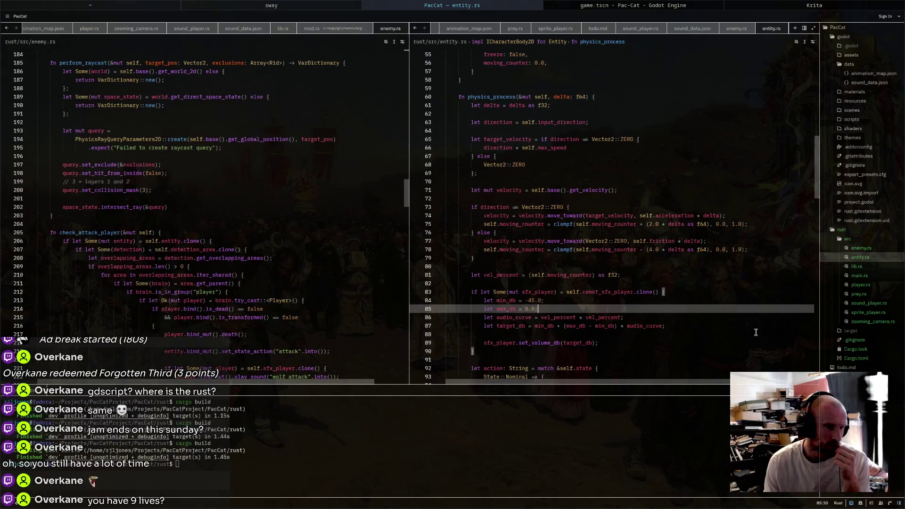
{"action": "left_click", "coordinate": [481, 242]}
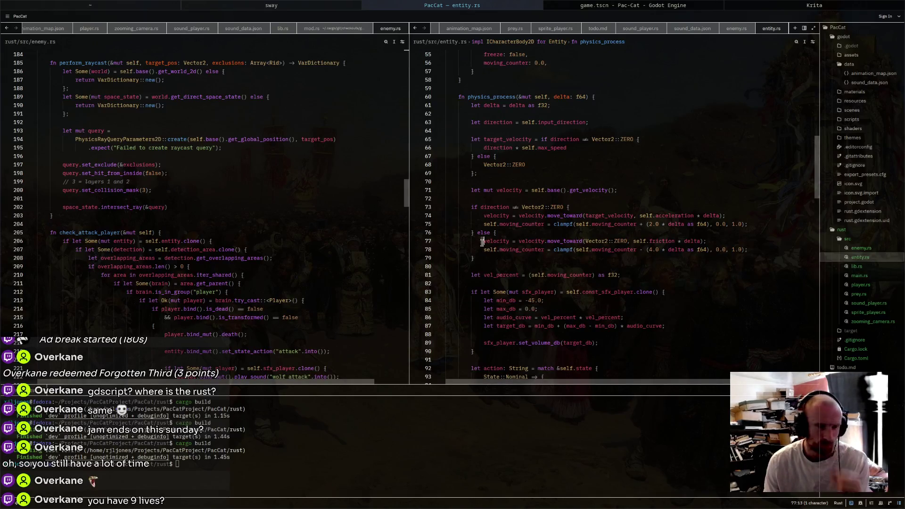
{"action": "type", "text": "v"}
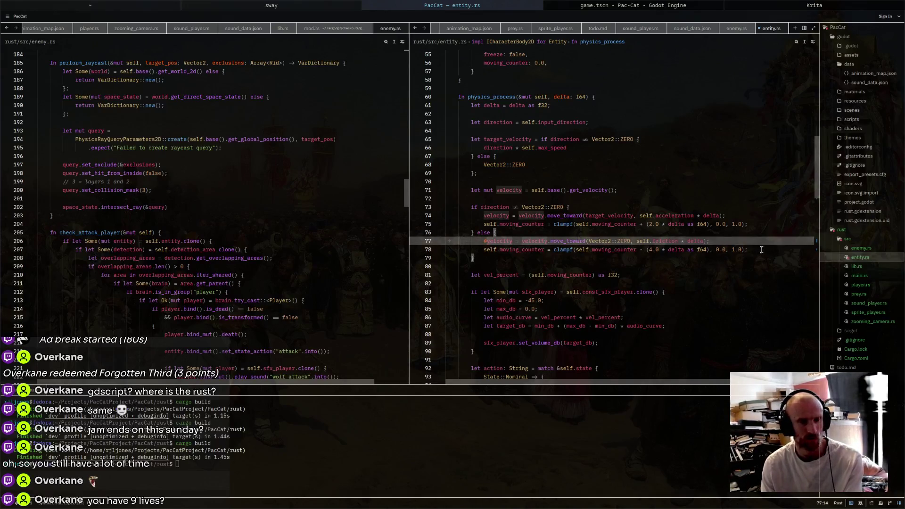
{"action": "key", "text": "ctrl+slash"}
{"action": "left_click", "coordinate": [746, 241]}
{"action": "key", "text": "Return"}
{"action": "key", "text": "BackSpace"}
{"action": "key", "text": "BackSpace"}
{"action": "key", "text": "BackSpace"}
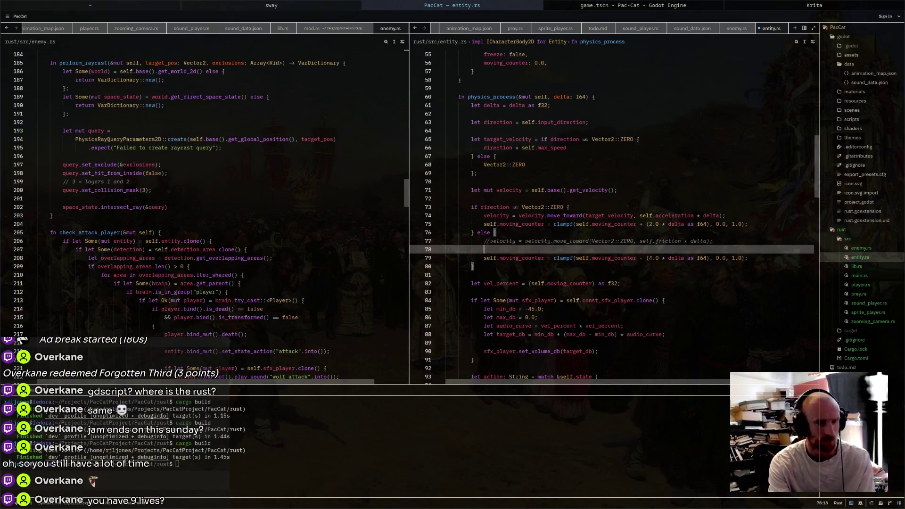
{"action": "type", "text": "velocity = "}
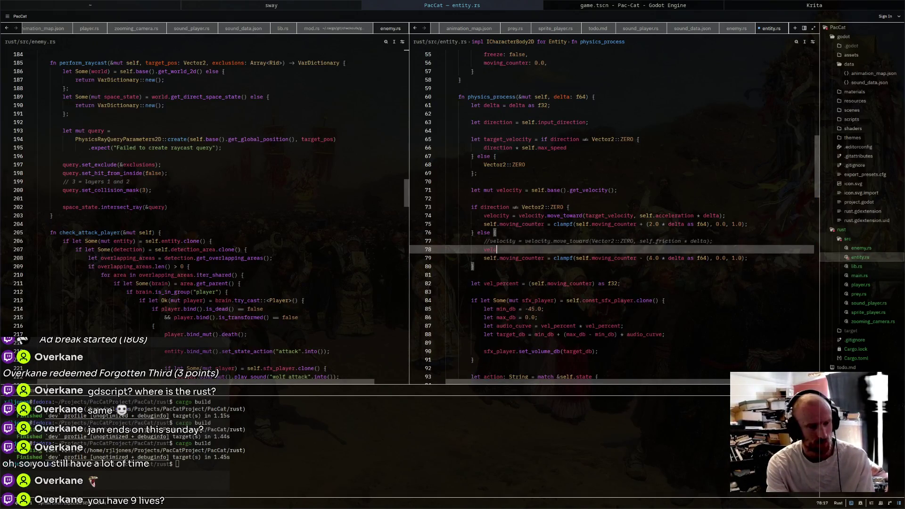
{"action": "type", "text": "Vector2::ZERO;"}
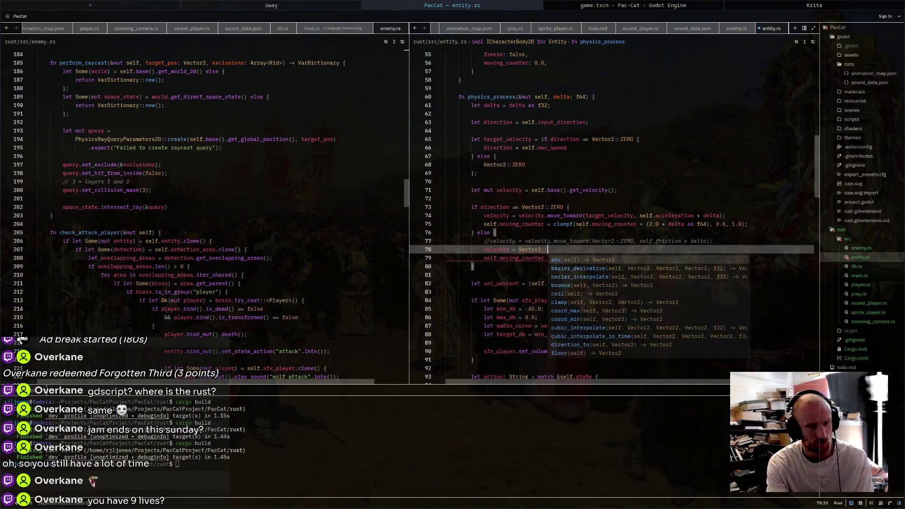
{"action": "key", "text": "ctrl+s"}
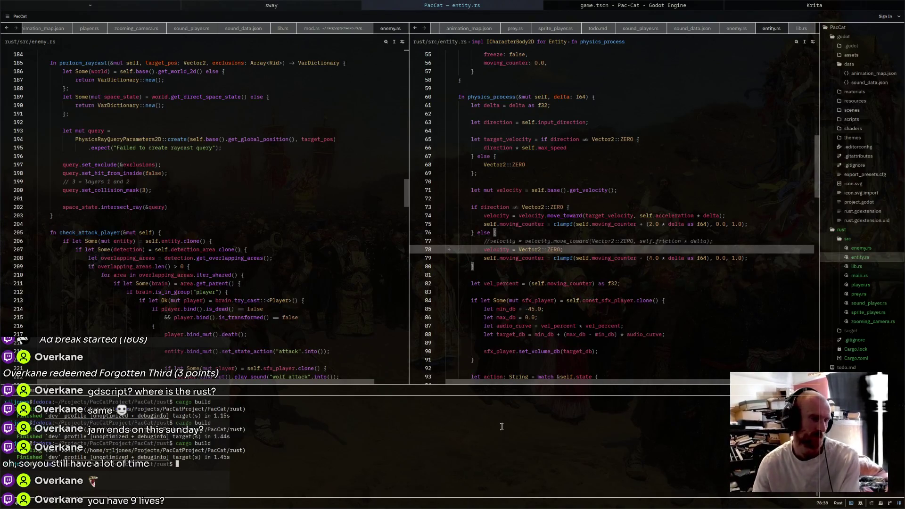
- Rerun cargo build in the terminal, then return to Godot Engine
{"action": "left_click", "coordinate": [503, 436]}
{"action": "key", "text": "Up"}
{"action": "key", "text": "Return"}
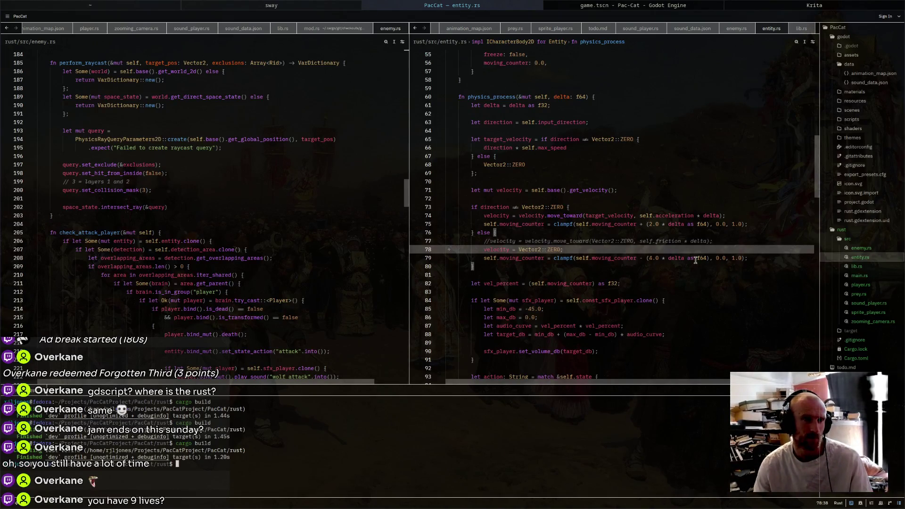
{"action": "left_click", "coordinate": [695, 319]}
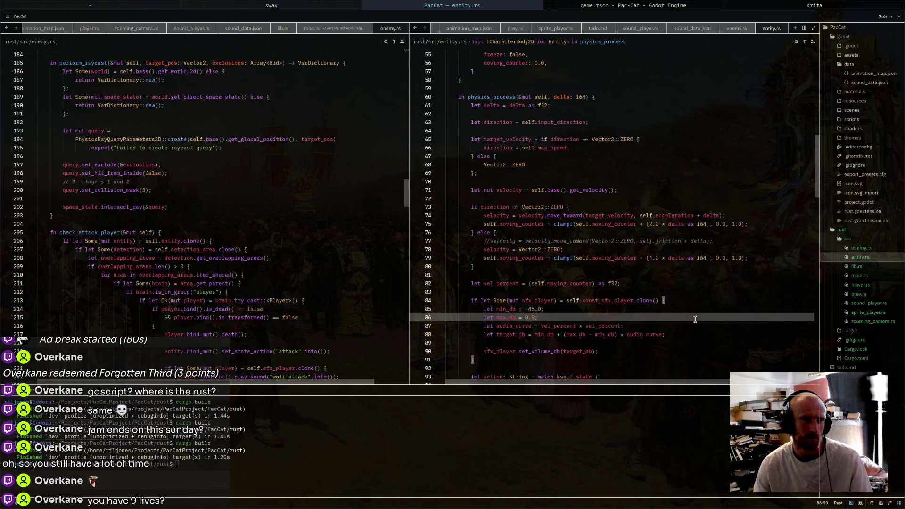
{"action": "left_click", "coordinate": [679, 4]}
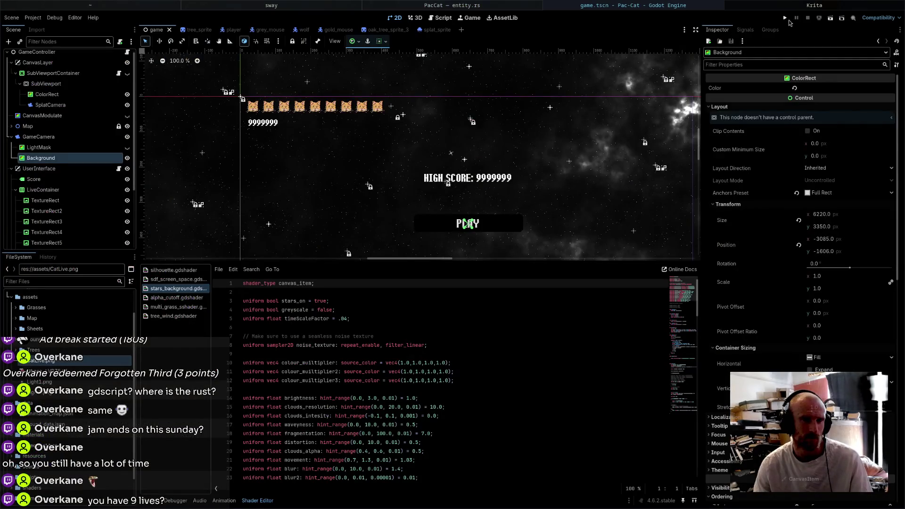
- Run the project, start a round from the main menu and steer the cat around the forest
{"action": "left_click", "coordinate": [785, 18]}
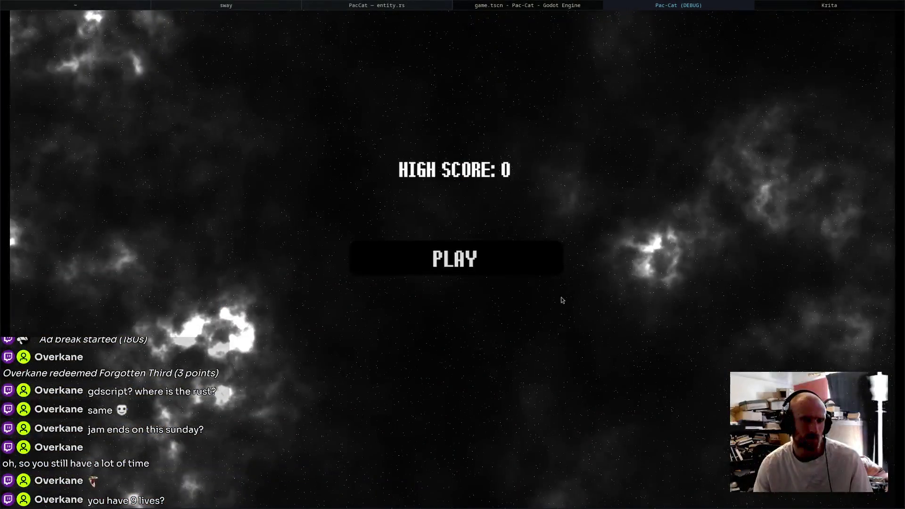
{"action": "left_click", "coordinate": [546, 273]}
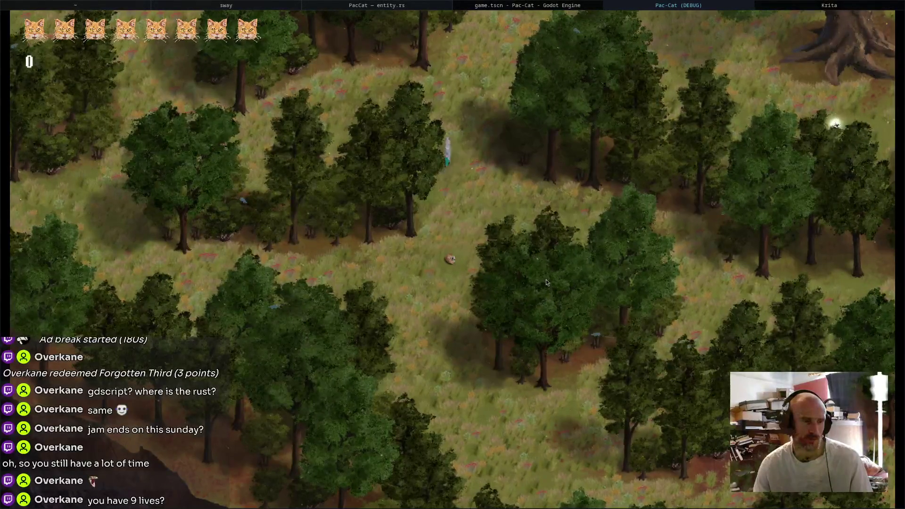
{"action": "key", "text": "Left"}
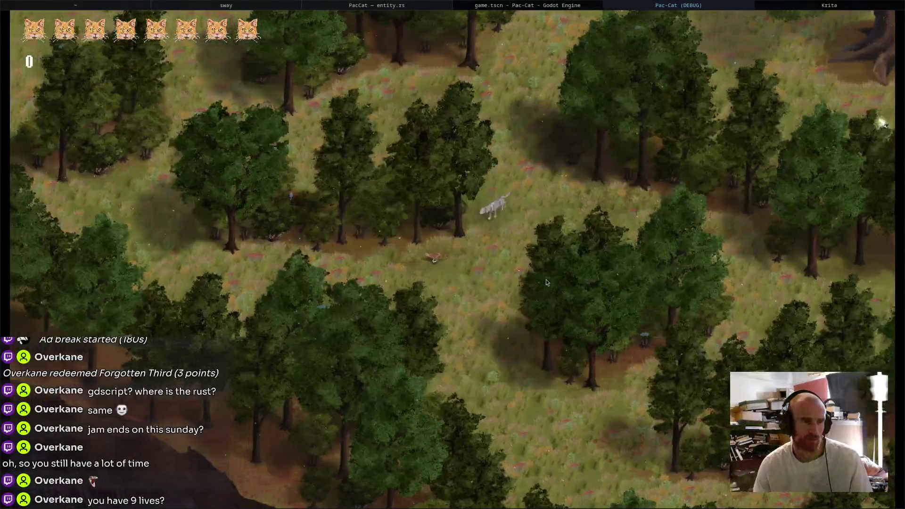
{"action": "key", "text": "Left"}
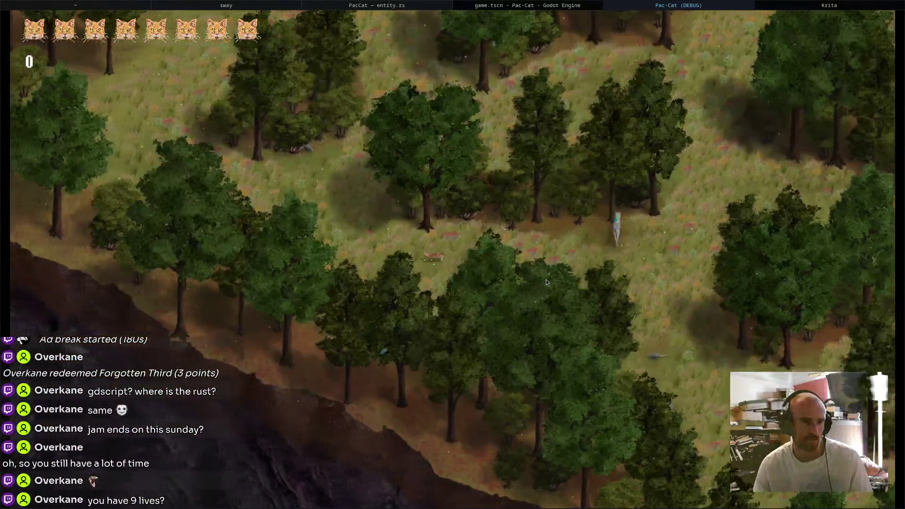
{"action": "key", "text": "Up"}
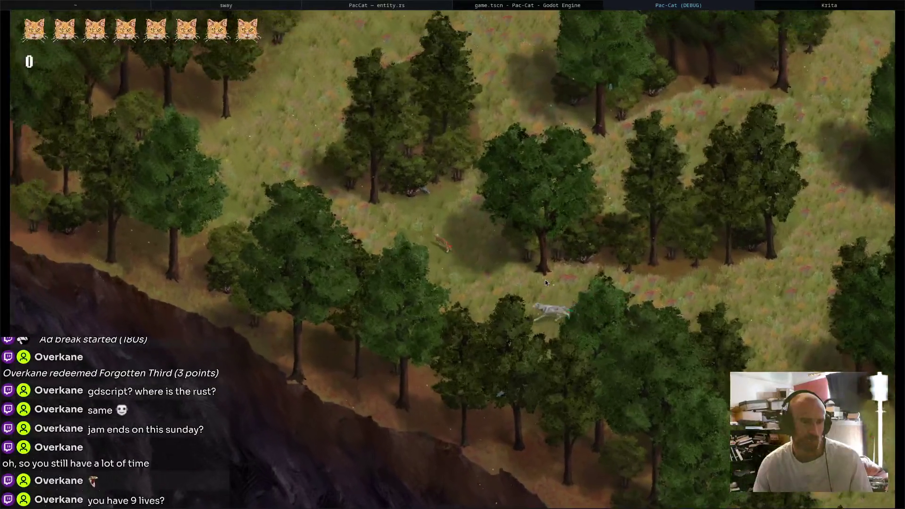
{"action": "key", "text": "Right"}
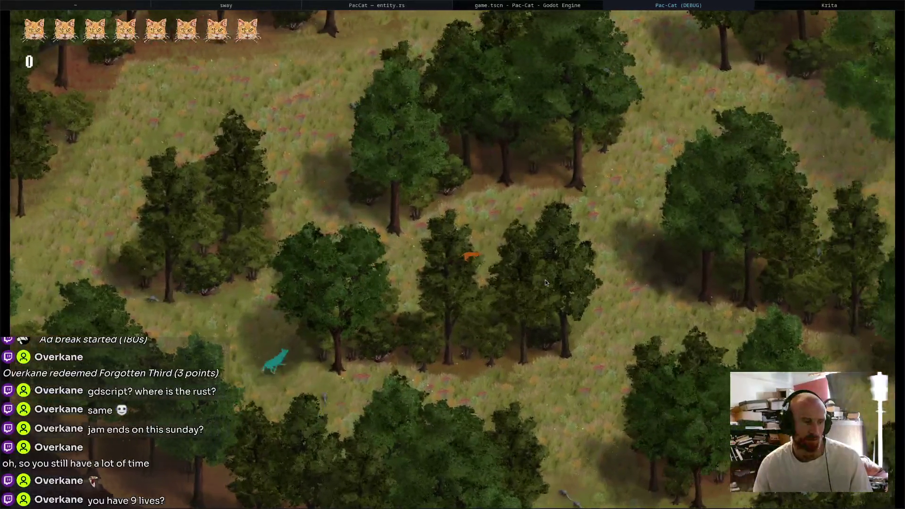
{"action": "key", "text": "Down"}
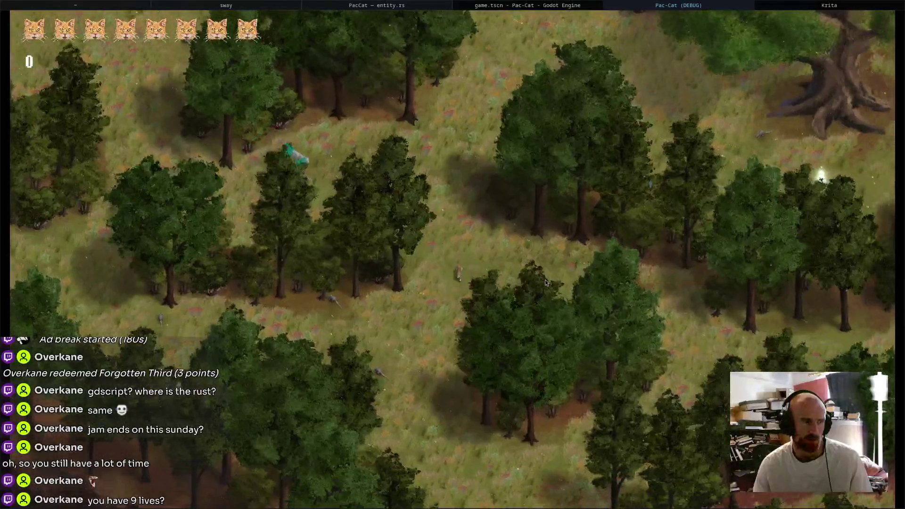
{"action": "key", "text": "Left"}
- Keep chasing prey up the hillside to a score of 398, then quit the play-test
{"action": "key", "text": "Down"}
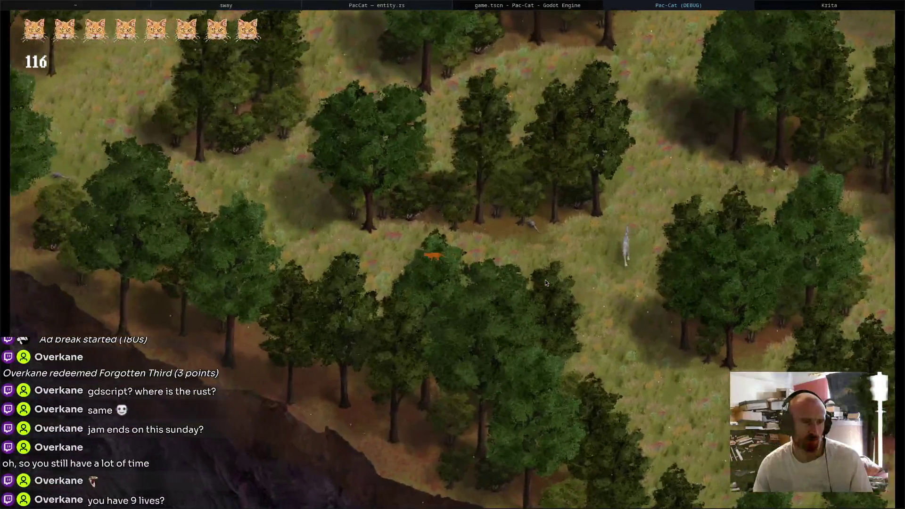
{"action": "key", "text": "Up"}
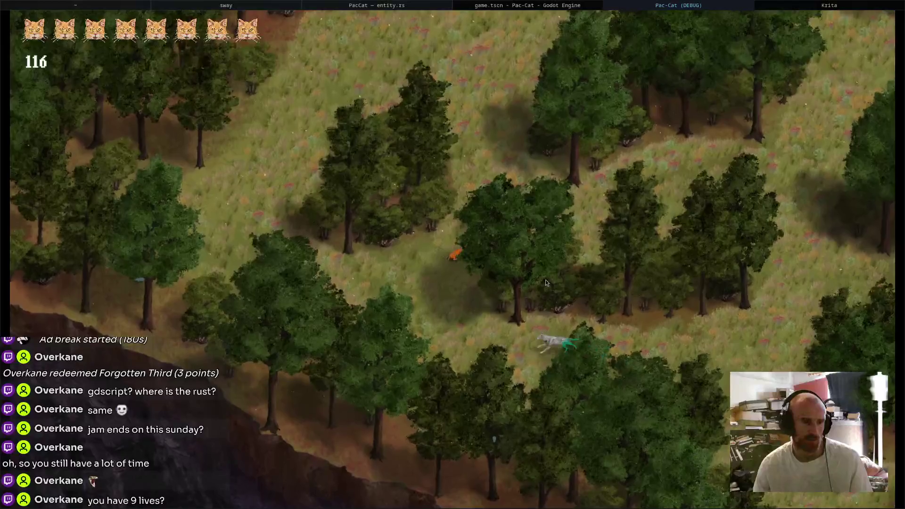
{"action": "key", "text": "Right"}
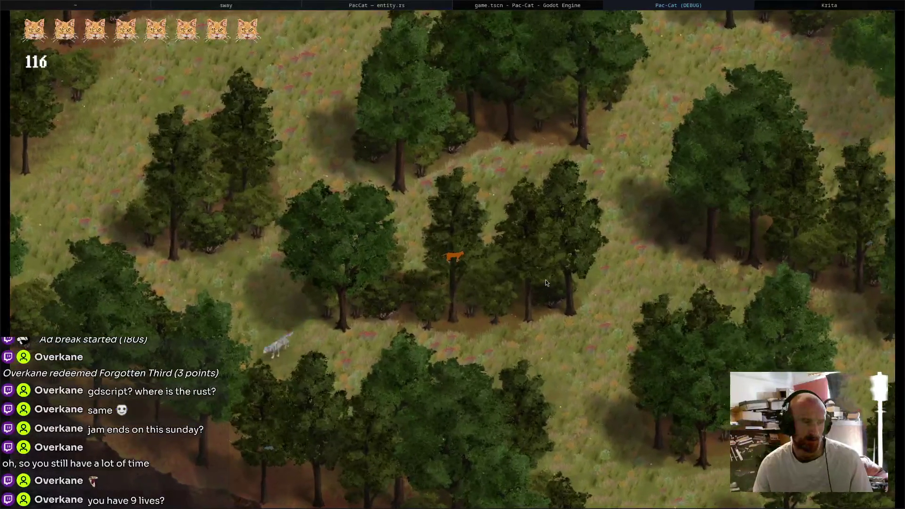
{"action": "key", "text": "Up"}
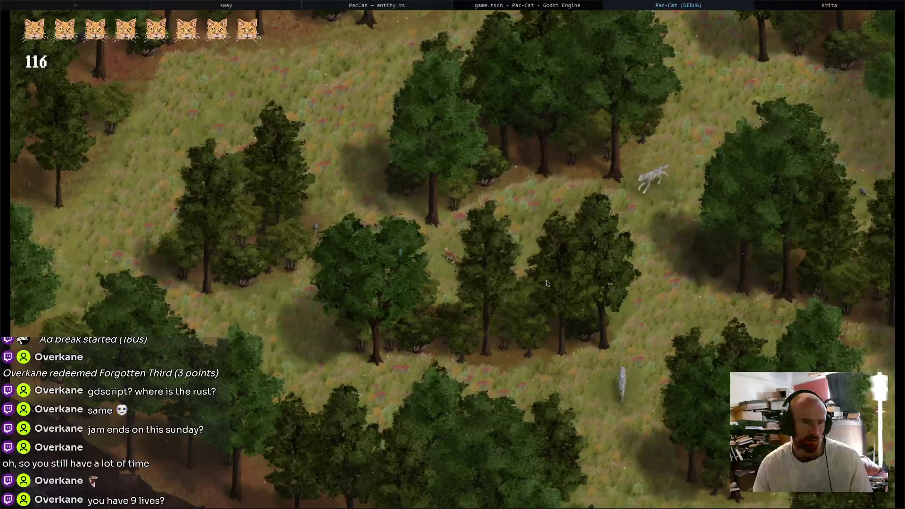
{"action": "key", "text": "w"}
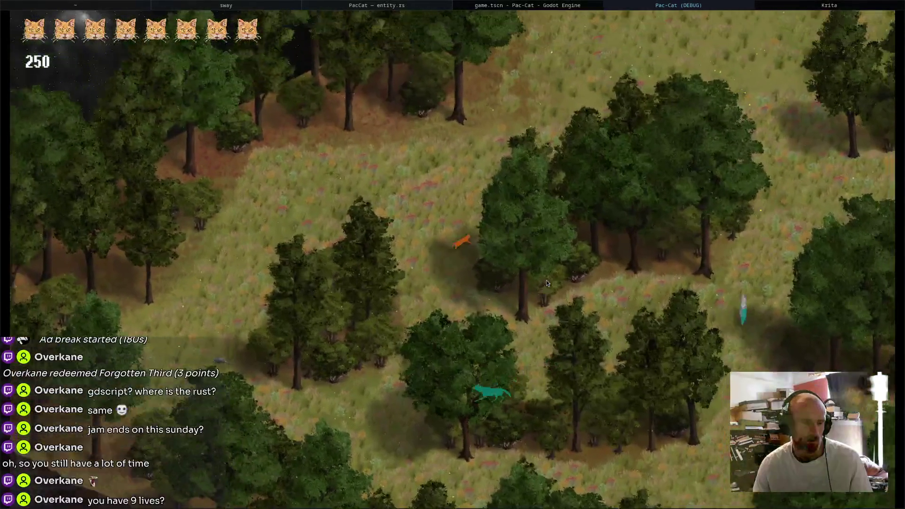
{"action": "key", "text": "w"}
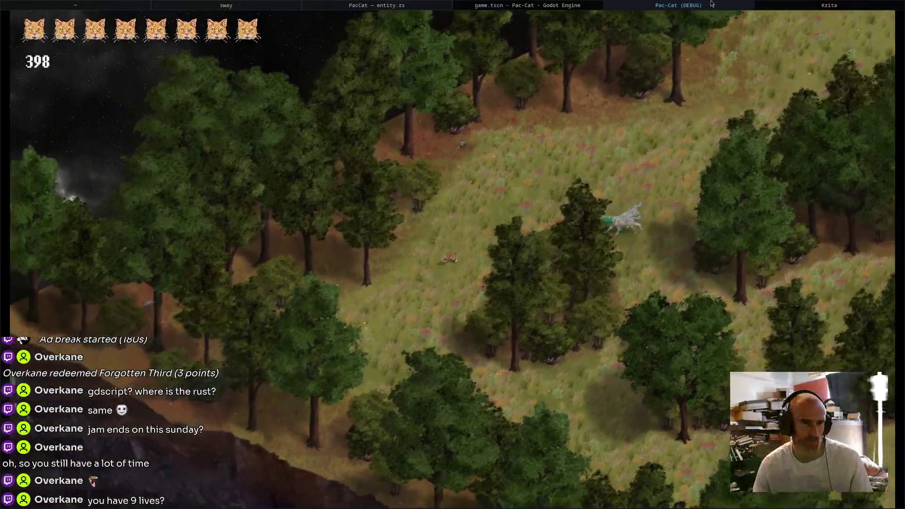
{"action": "key", "text": "super+shift+q"}
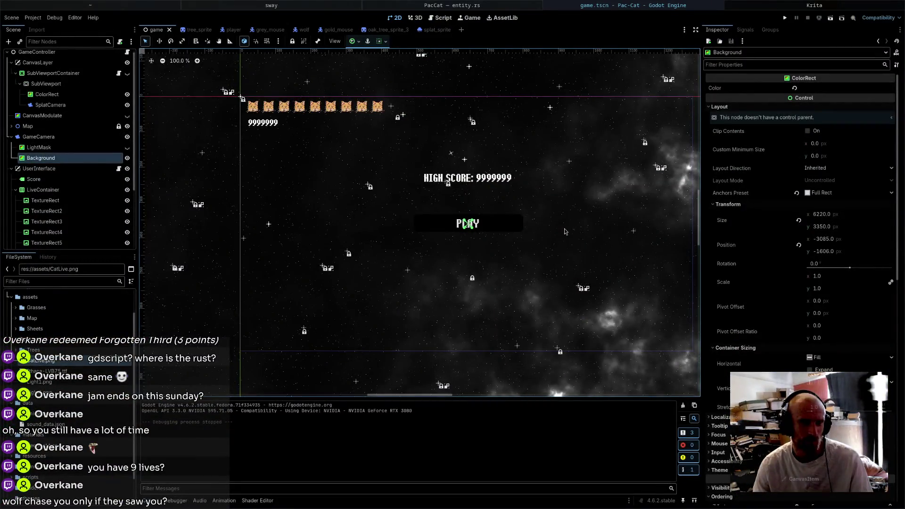
- Bring Zed forward, check the clampf docs, and scroll entity.rs from line 82 back to physics_process
{"action": "left_click", "coordinate": [488, 7]}
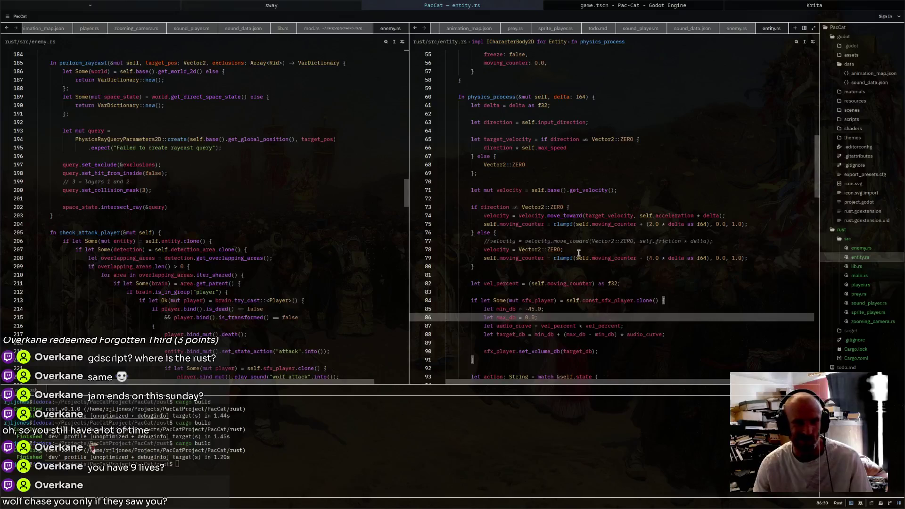
{"action": "mouse_move", "coordinate": [571, 255]}
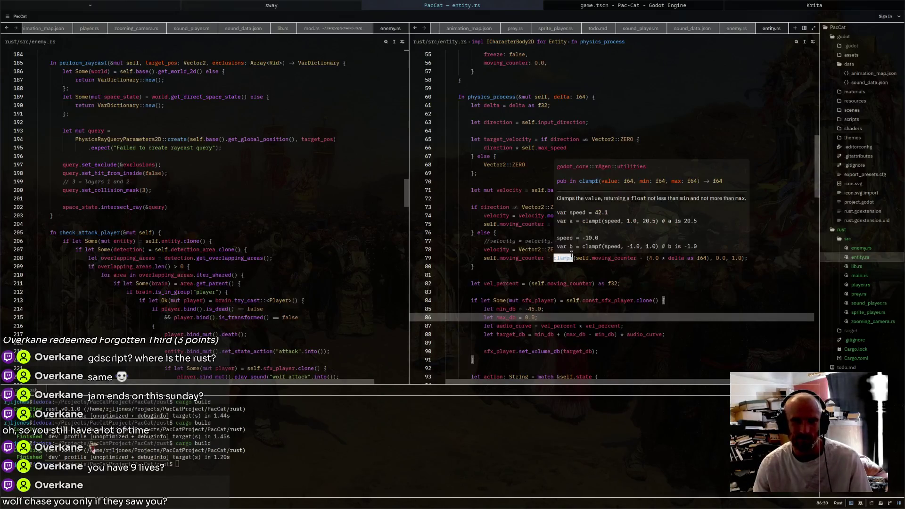
{"action": "left_click", "coordinate": [744, 284]}
{"action": "scroll", "coordinate": [742, 285], "scroll_direction": "down", "scroll_amount": 13}
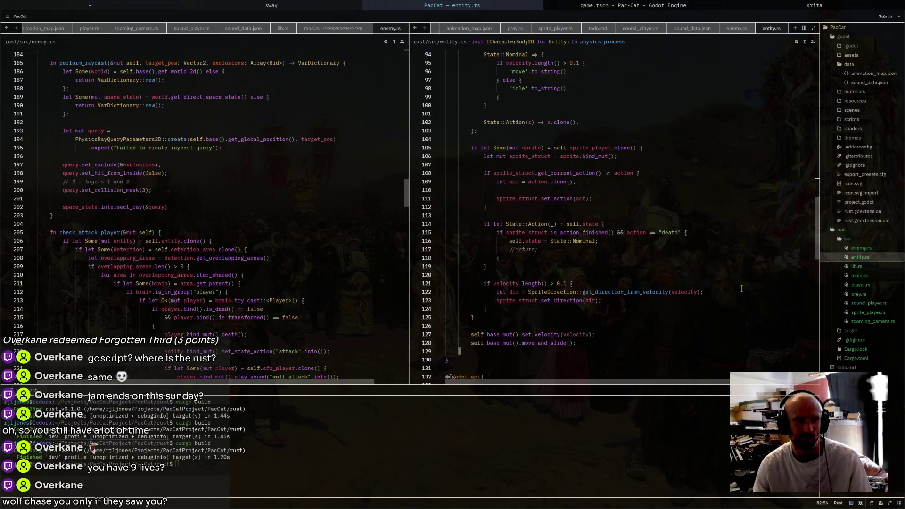
{"action": "scroll", "coordinate": [742, 289], "scroll_direction": "up", "scroll_amount": 7}
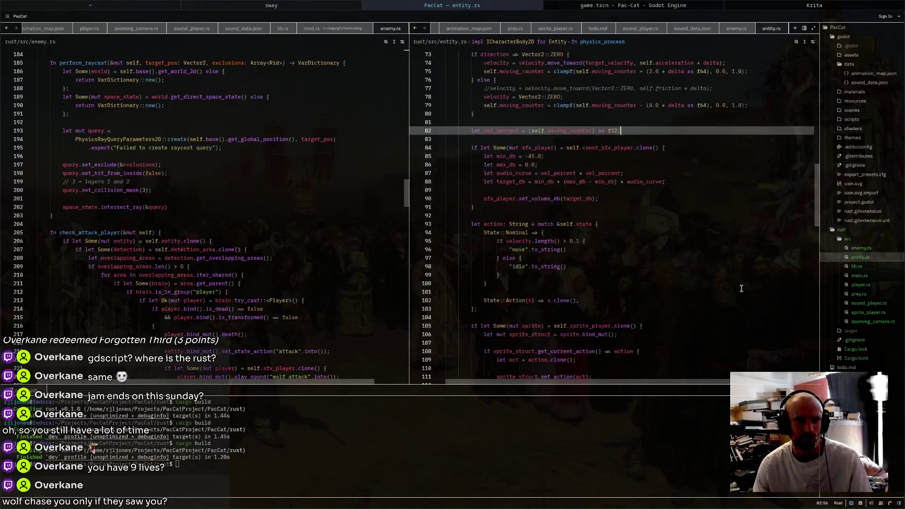
{"action": "scroll", "coordinate": [741, 288], "scroll_direction": "up", "scroll_amount": 6}
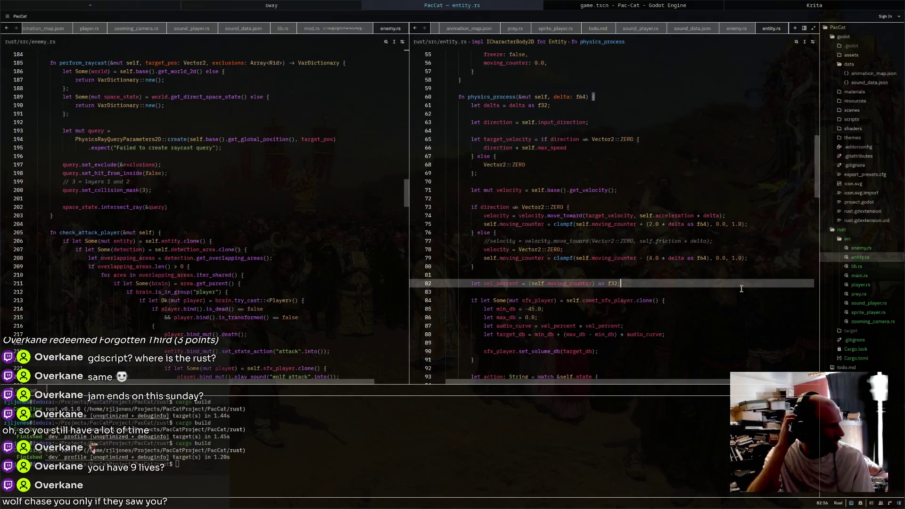
{"action": "scroll", "coordinate": [216, 198], "scroll_direction": "up", "scroll_amount": 18}
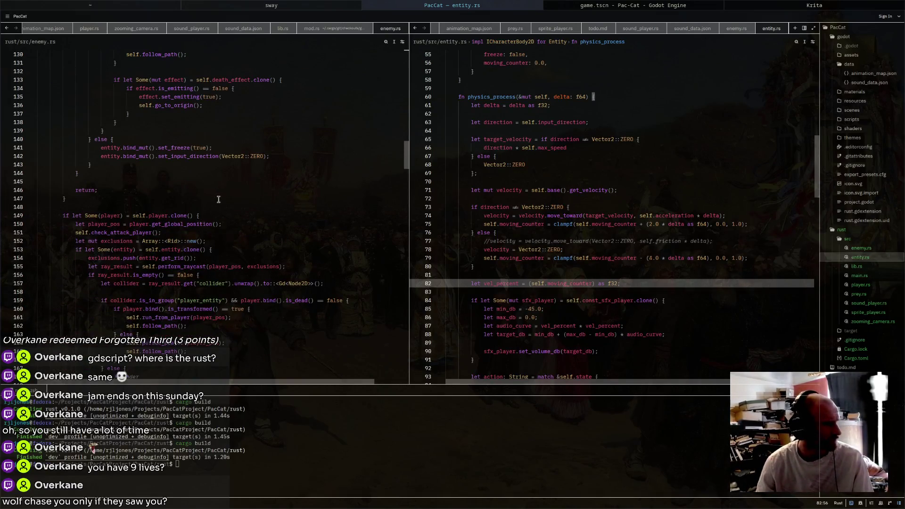
{"action": "scroll", "coordinate": [226, 201], "scroll_direction": "down", "scroll_amount": 2}
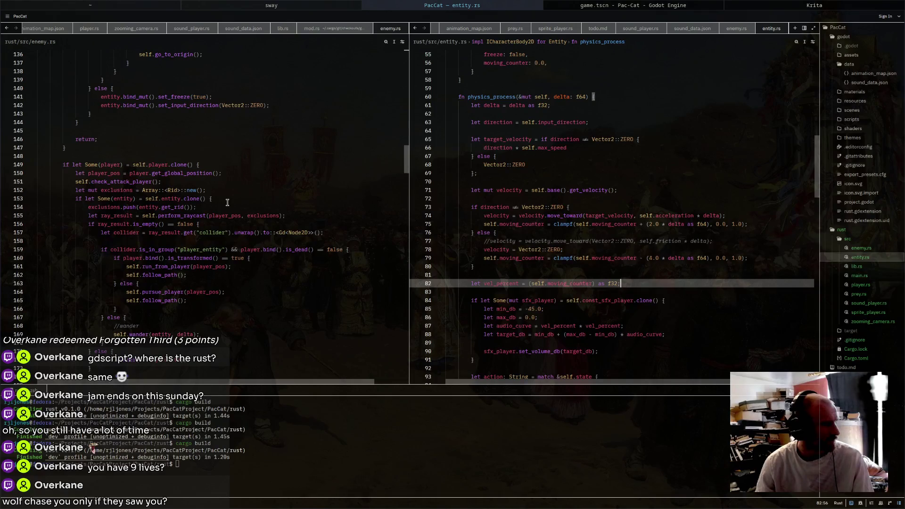
{"action": "scroll", "coordinate": [227, 202], "scroll_direction": "down", "scroll_amount": 7}
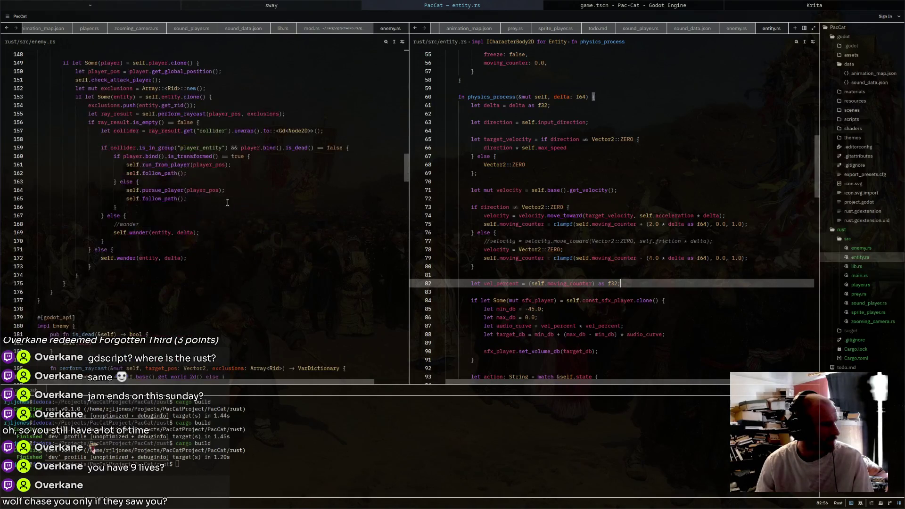
{"action": "scroll", "coordinate": [228, 202], "scroll_direction": "down", "scroll_amount": 10}
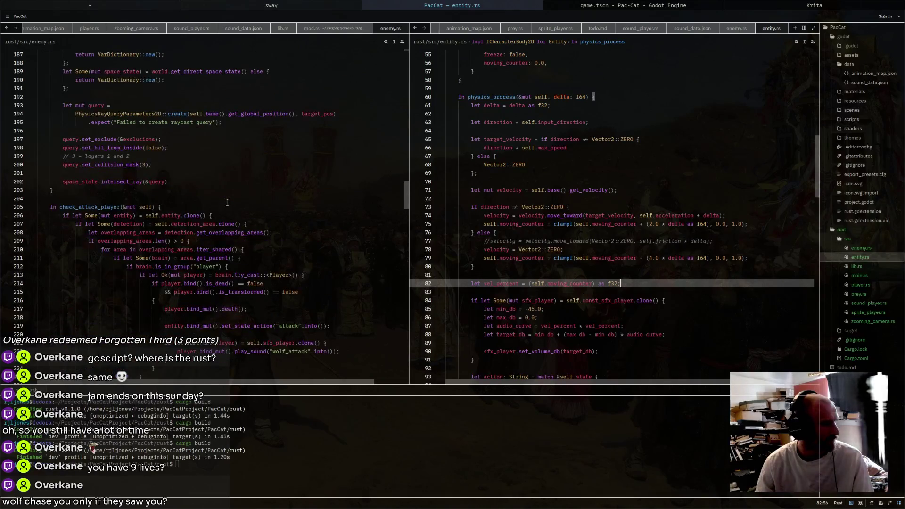
{"action": "scroll", "coordinate": [227, 202], "scroll_direction": "down", "scroll_amount": 4}
{"action": "scroll", "coordinate": [227, 202], "scroll_direction": "down", "scroll_amount": 6}
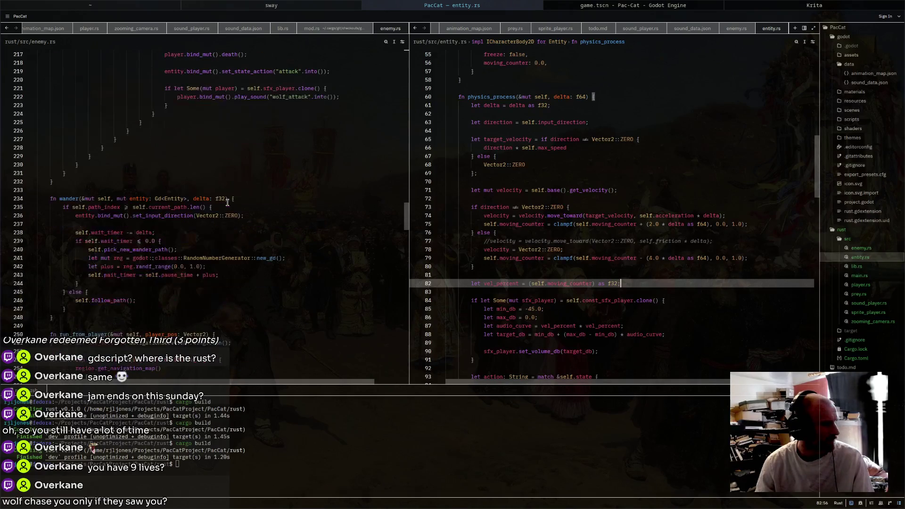
{"action": "scroll", "coordinate": [227, 202], "scroll_direction": "down", "scroll_amount": 13}
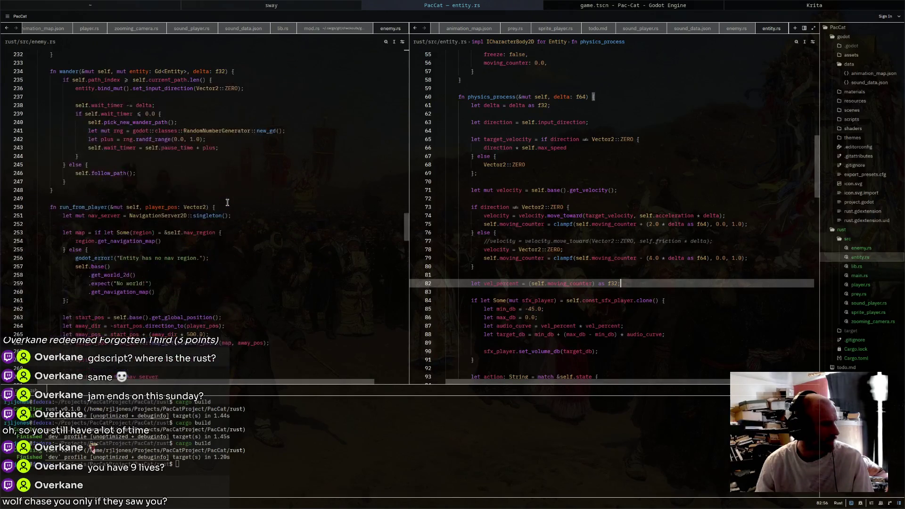
{"action": "scroll", "coordinate": [225, 203], "scroll_direction": "down", "scroll_amount": 14}
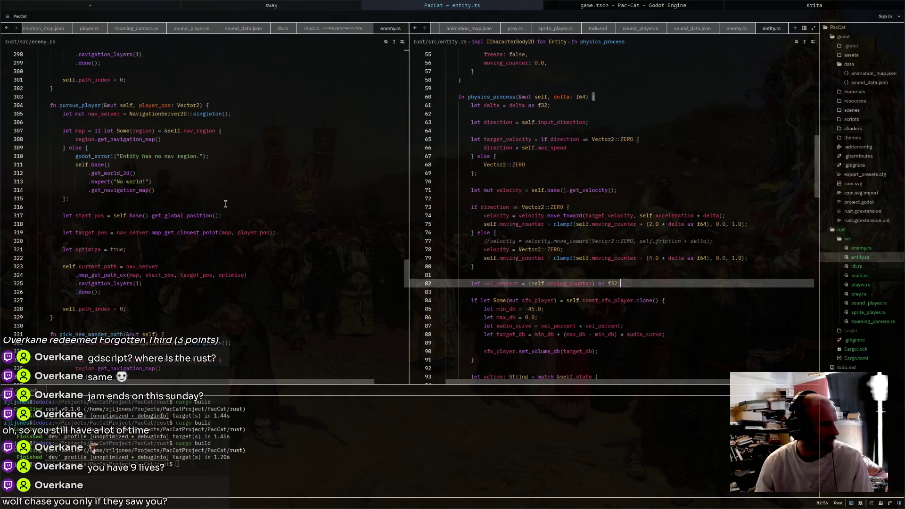
{"action": "scroll", "coordinate": [225, 203], "scroll_direction": "down", "scroll_amount": 19}
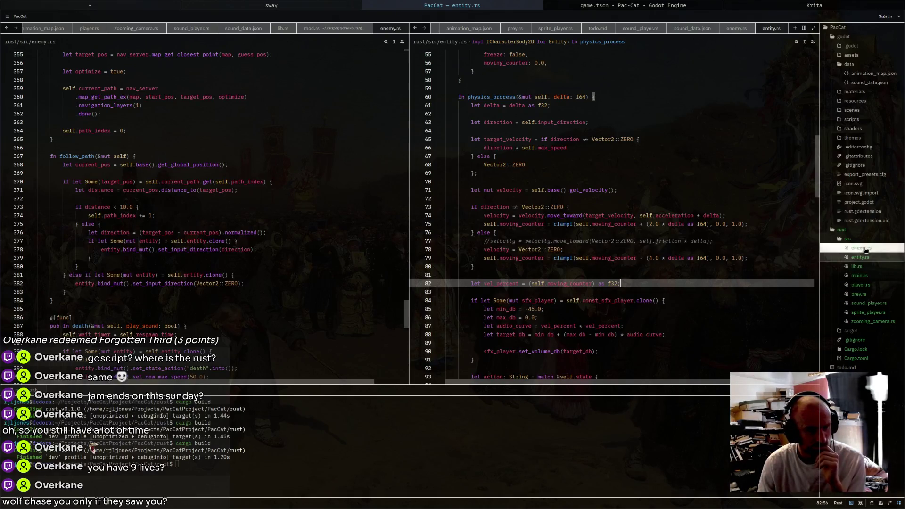
{"action": "left_click", "coordinate": [697, 259]}
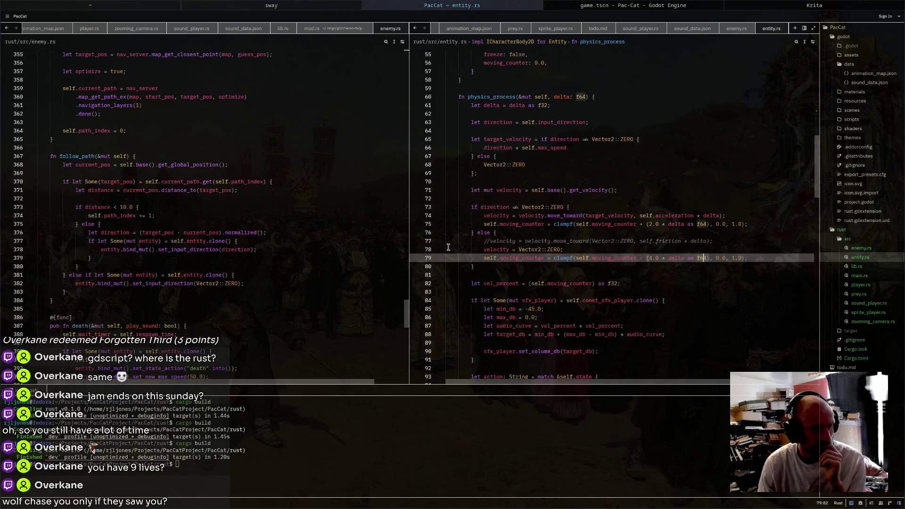
{"action": "left_click", "coordinate": [397, 251]}
{"action": "left_click", "coordinate": [544, 225]}
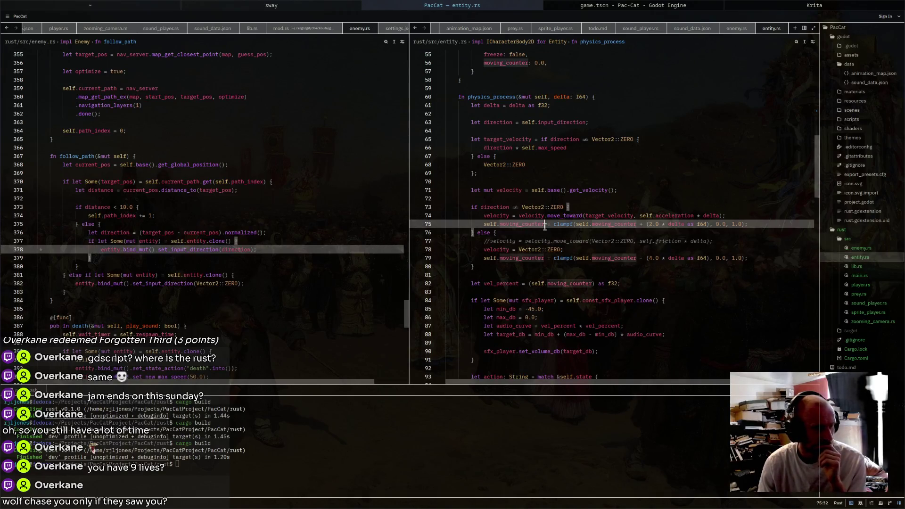
{"action": "scroll", "coordinate": [642, 249], "scroll_direction": "down", "scroll_amount": 6}
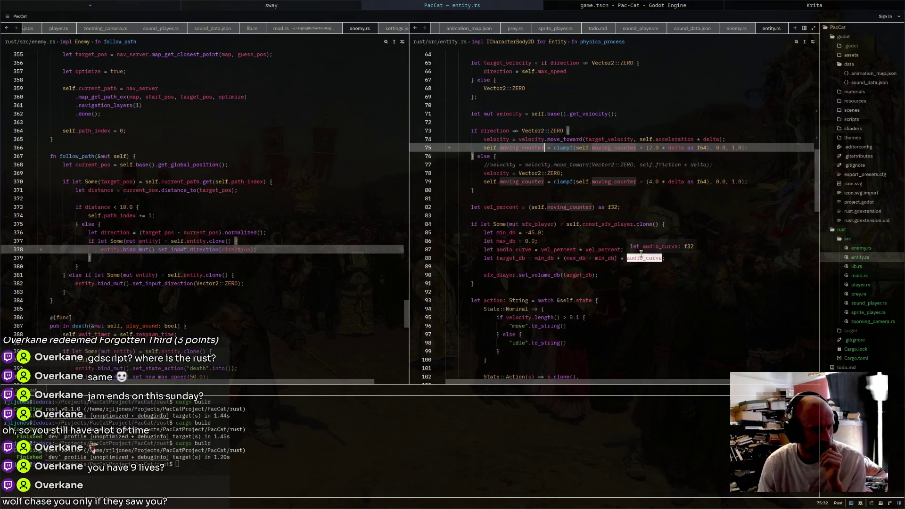
{"action": "scroll", "coordinate": [640, 256], "scroll_direction": "down", "scroll_amount": 7}
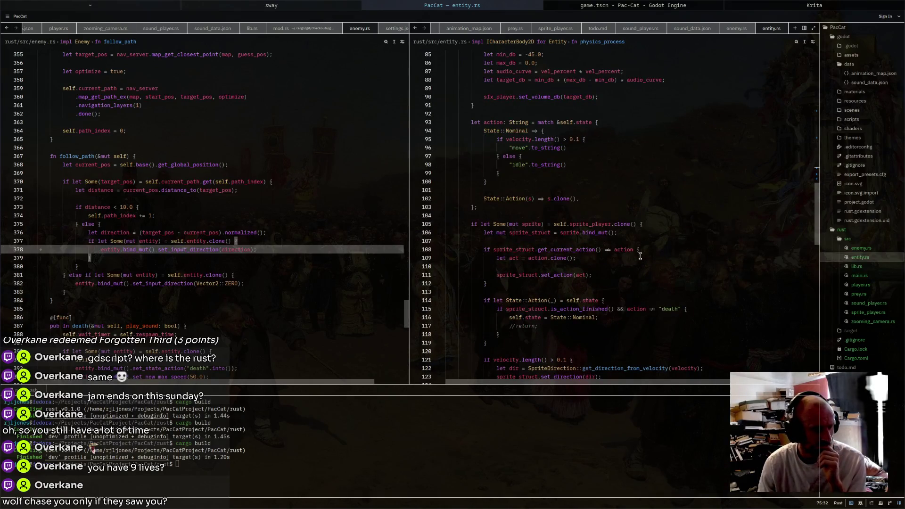
{"action": "scroll", "coordinate": [640, 256], "scroll_direction": "down", "scroll_amount": 3}
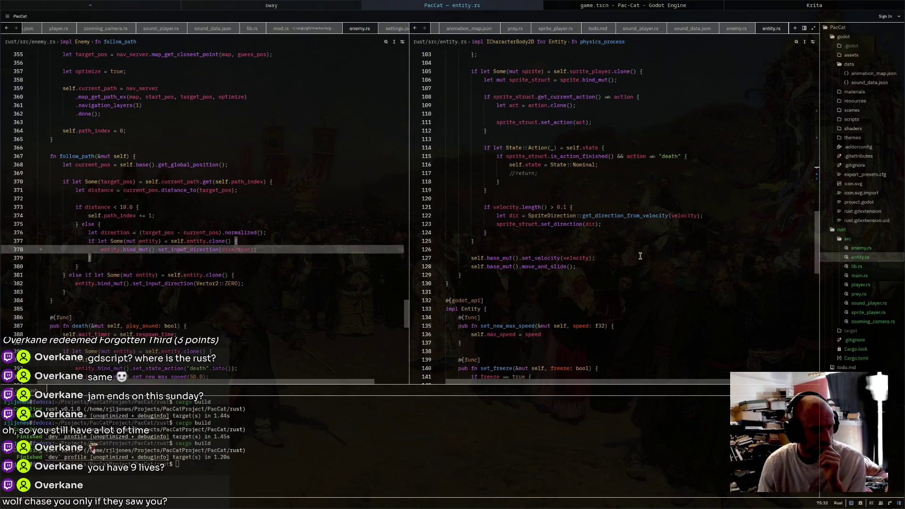
{"action": "scroll", "coordinate": [640, 256], "scroll_direction": "down", "scroll_amount": 3}
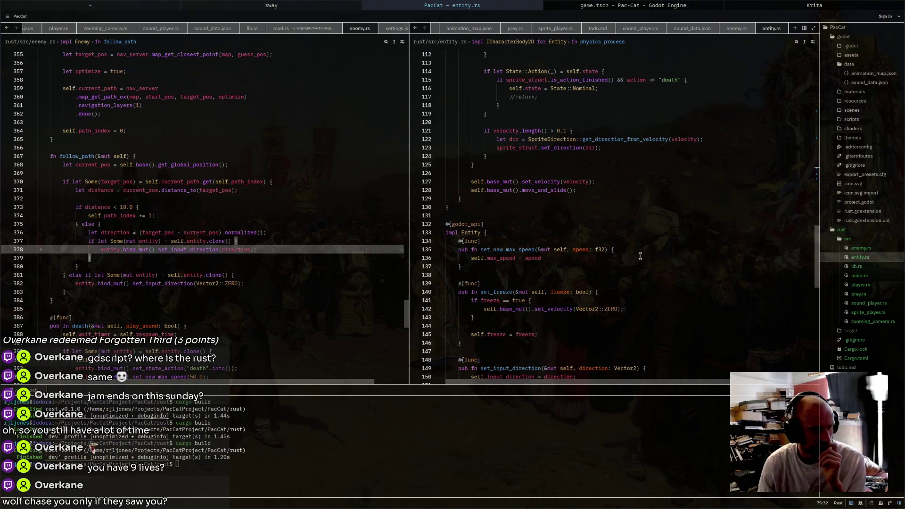
{"action": "scroll", "coordinate": [640, 256], "scroll_direction": "up", "scroll_amount": 15}
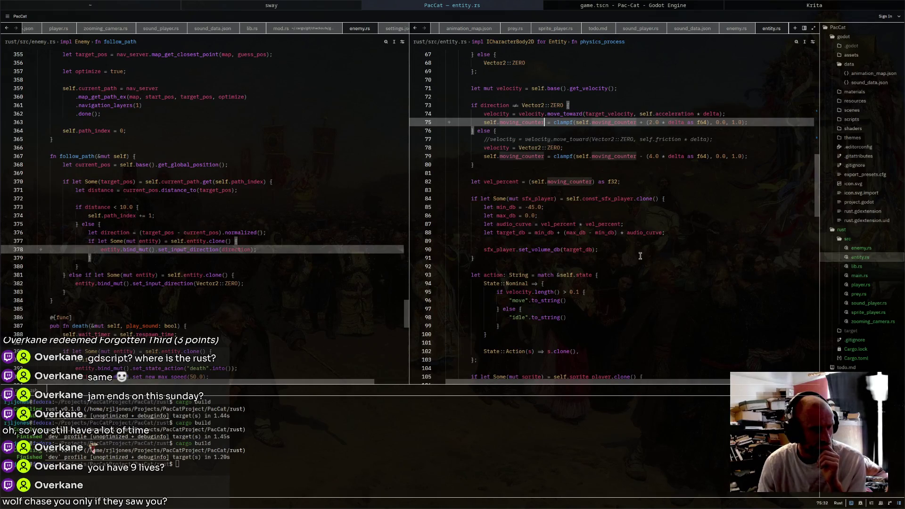
{"action": "scroll", "coordinate": [640, 256], "scroll_direction": "up", "scroll_amount": 3}
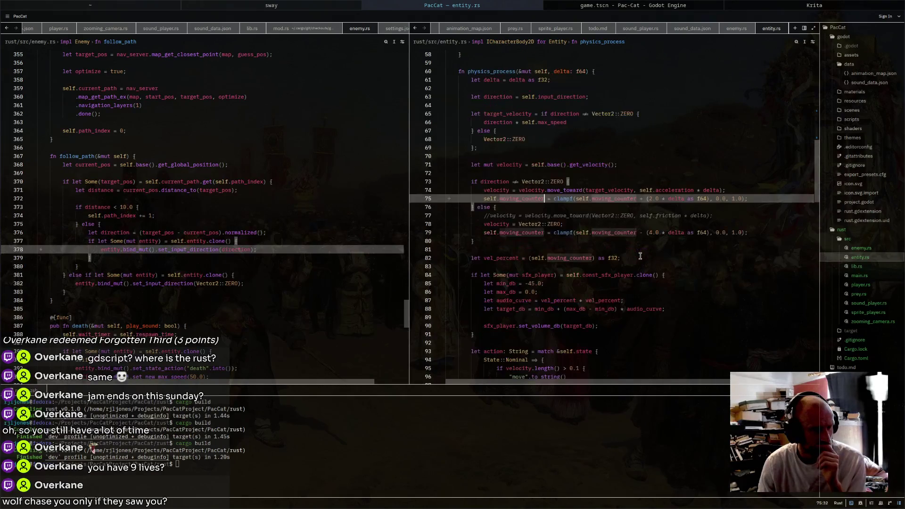
{"action": "scroll", "coordinate": [640, 256], "scroll_direction": "up", "scroll_amount": 1}
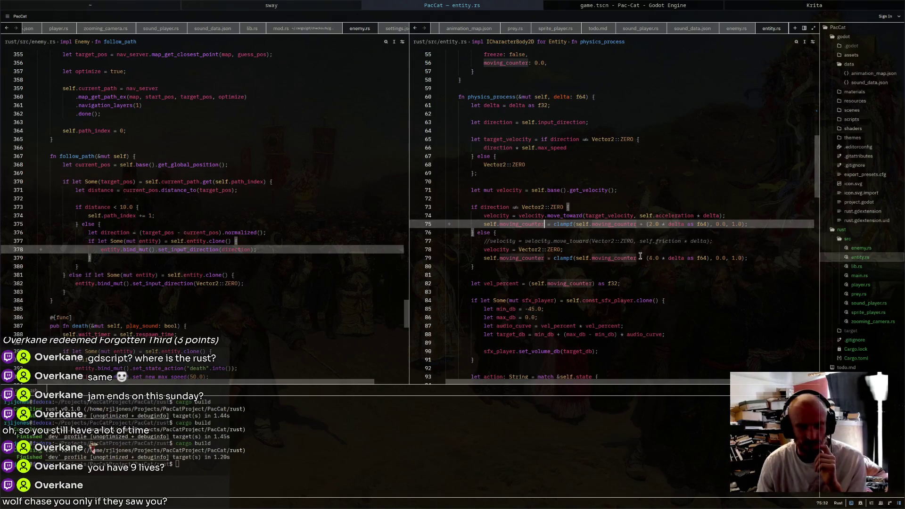
{"action": "mouse_move", "coordinate": [641, 257]}
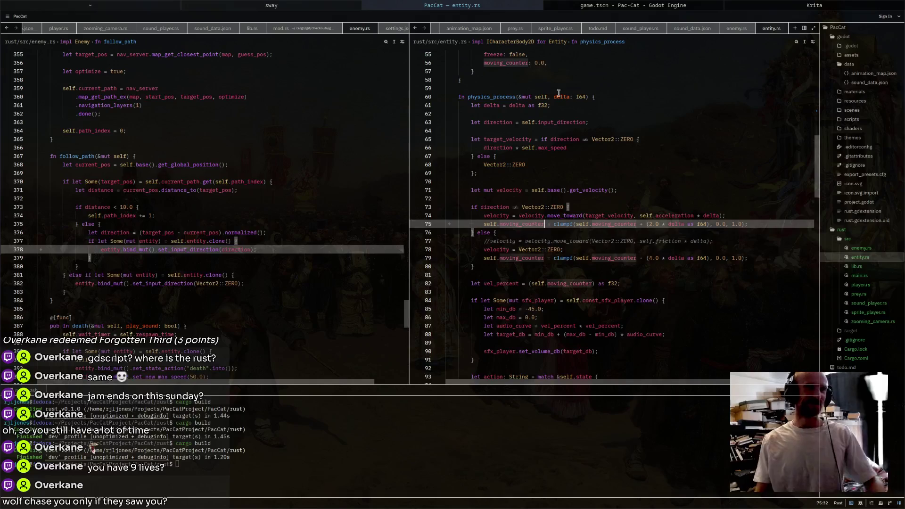
{"action": "left_click", "coordinate": [662, 3]}
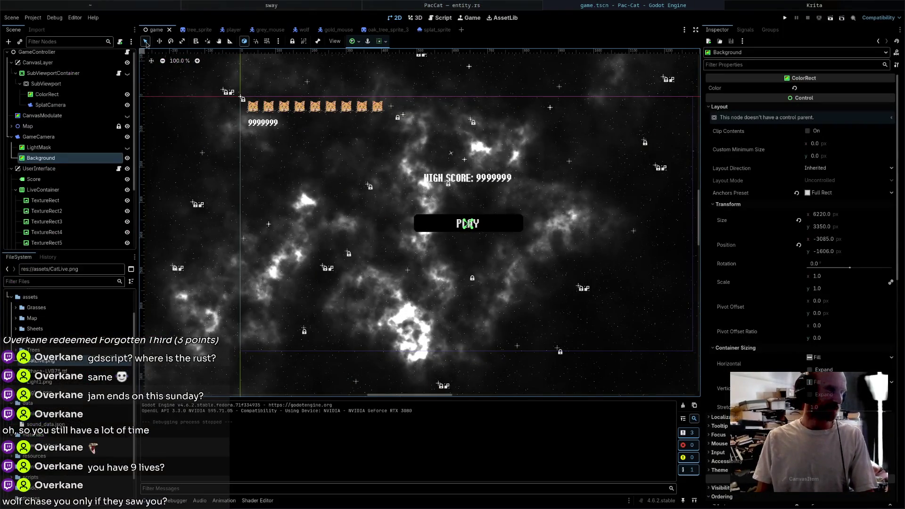
- Enable Debug > Visible Navigation and run the project
{"action": "left_click", "coordinate": [57, 18]}
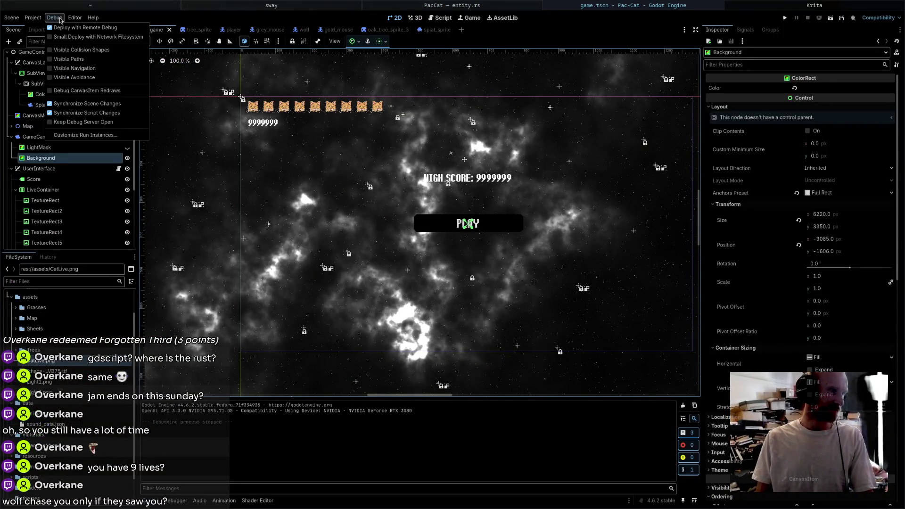
{"action": "left_click", "coordinate": [75, 69]}
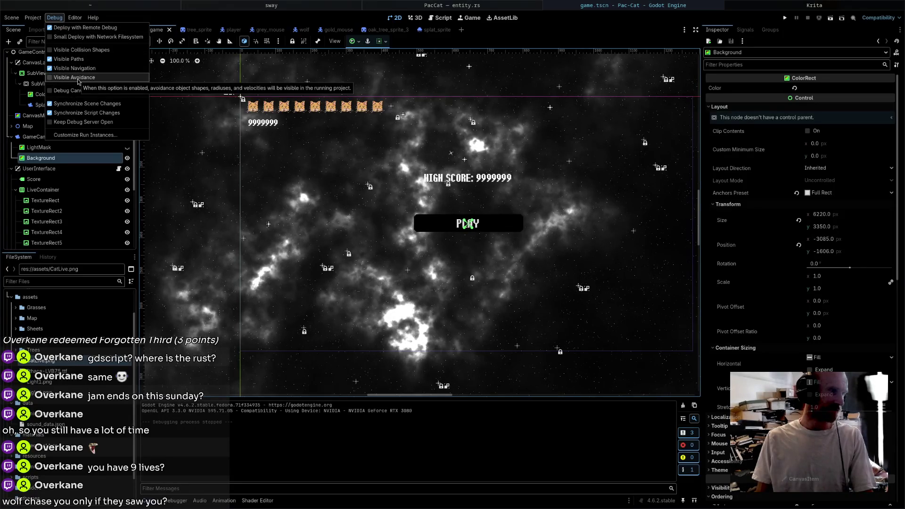
{"action": "left_click", "coordinate": [475, 98]}
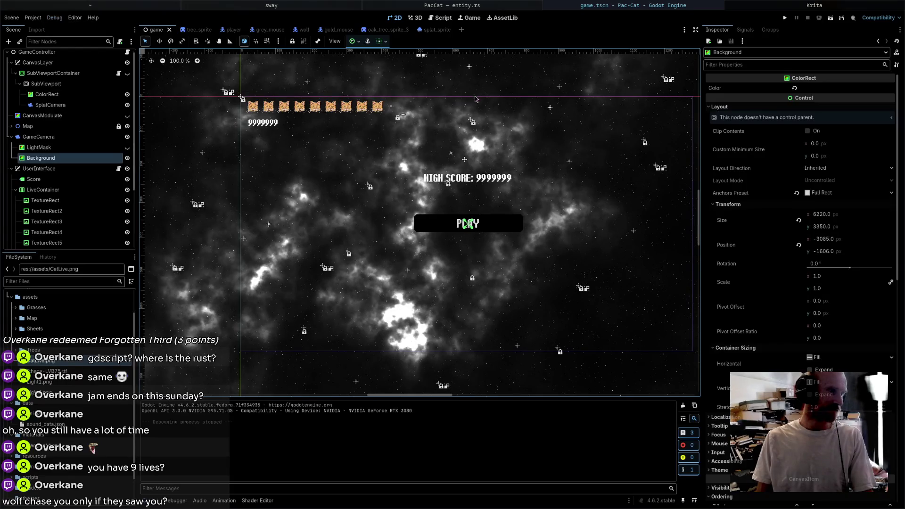
{"action": "left_click", "coordinate": [784, 19]}
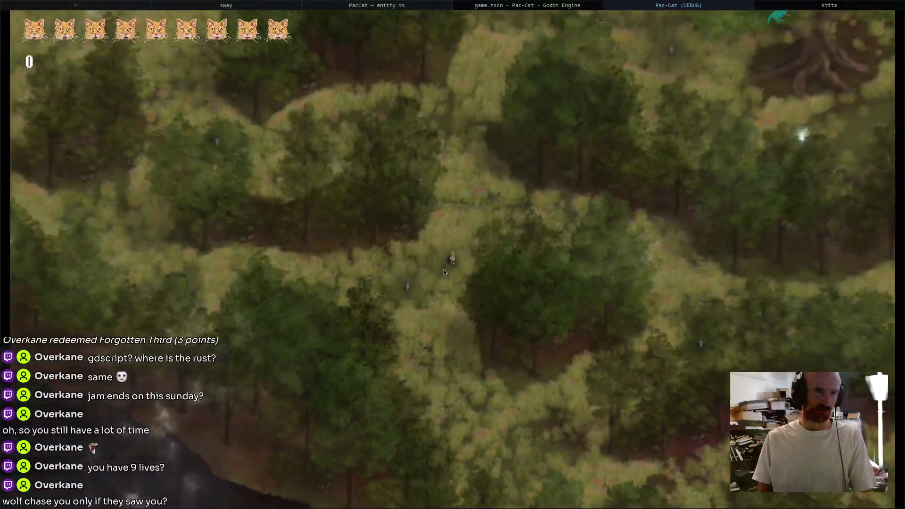
- Steer the cat right and up past the big tree, then straight up the forest
{"action": "key", "text": "Up"}
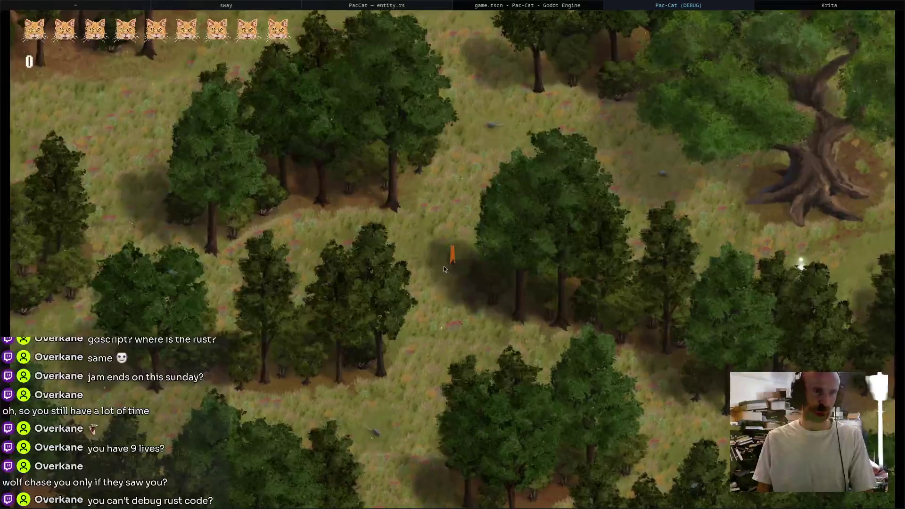
{"action": "key", "text": "Right"}
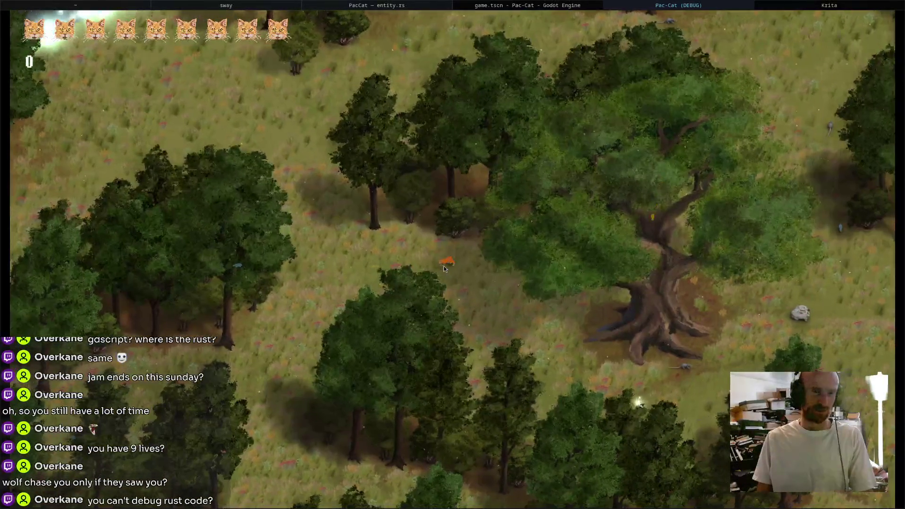
{"action": "key", "text": "Down"}
{"action": "key", "text": "Right"}
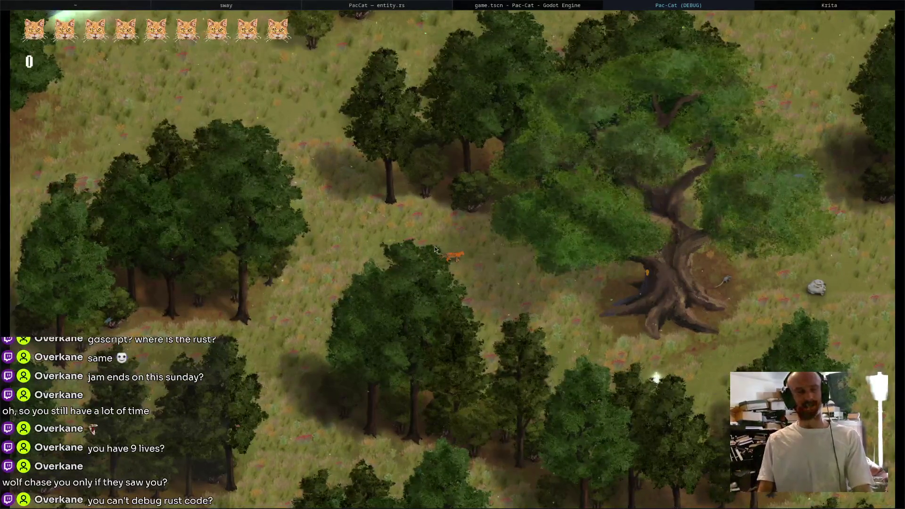
{"action": "key", "text": "Right"}
{"action": "key", "text": "Up"}
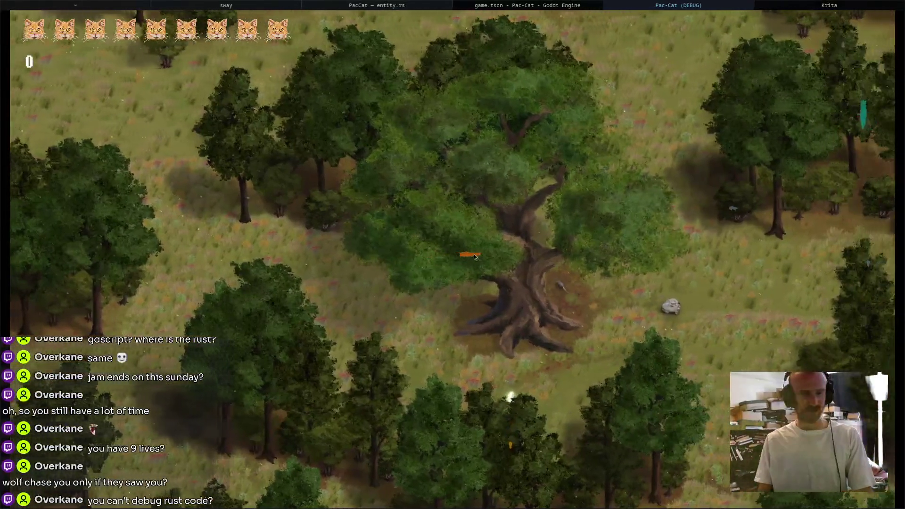
{"action": "key", "text": "Left"}
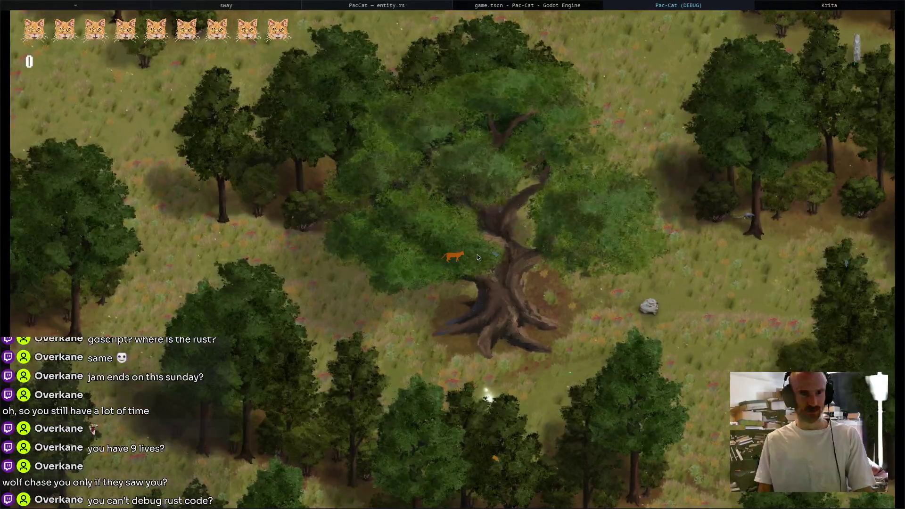
{"action": "key", "text": "Up"}
{"action": "key", "text": "Right"}
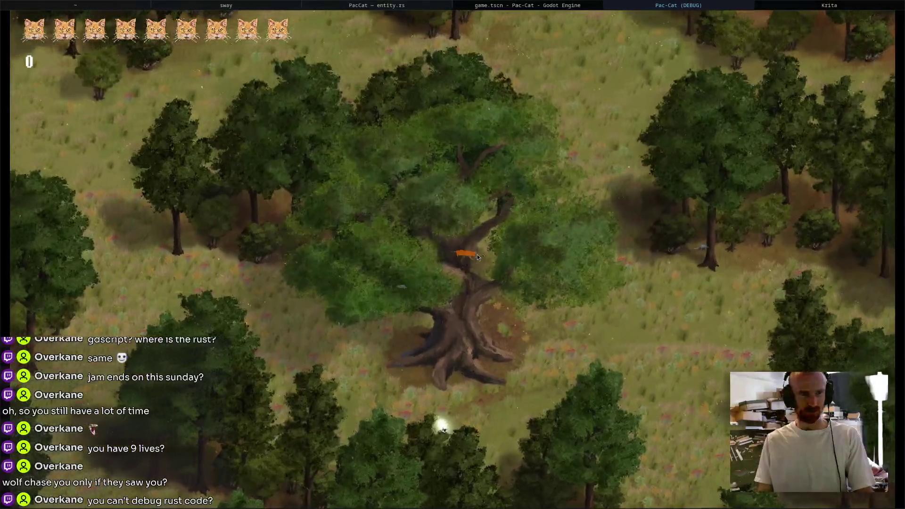
{"action": "key", "text": "Up"}
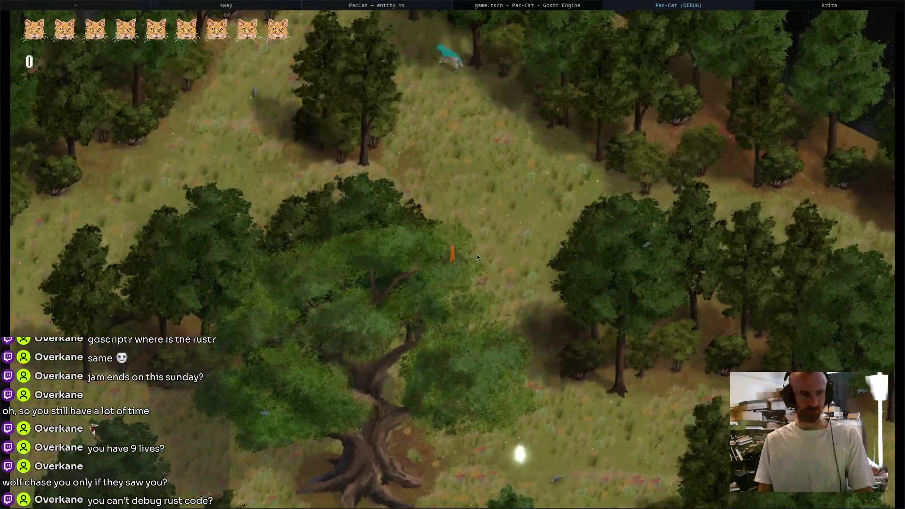
{"action": "key", "text": "Up"}
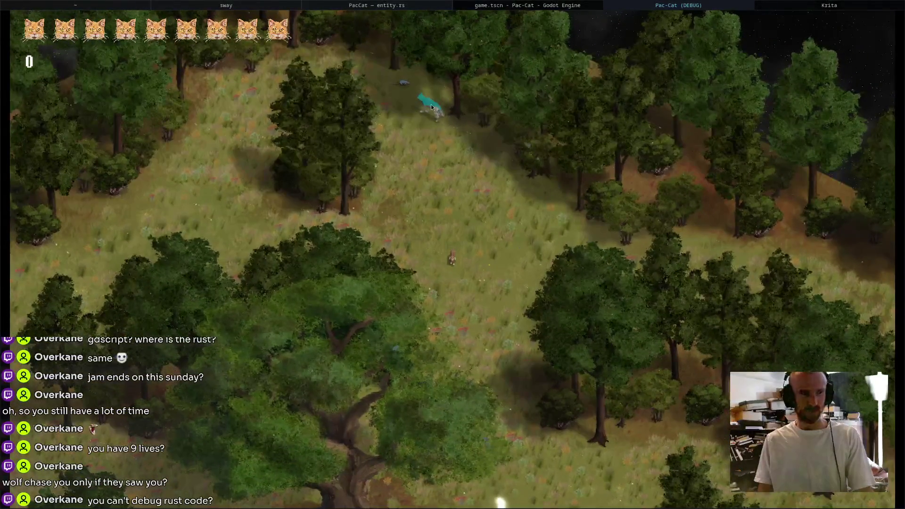
- Run the cat along the hillside dodging the cyan wolves to score 148, then quit with Escape
{"action": "key", "text": "Left"}
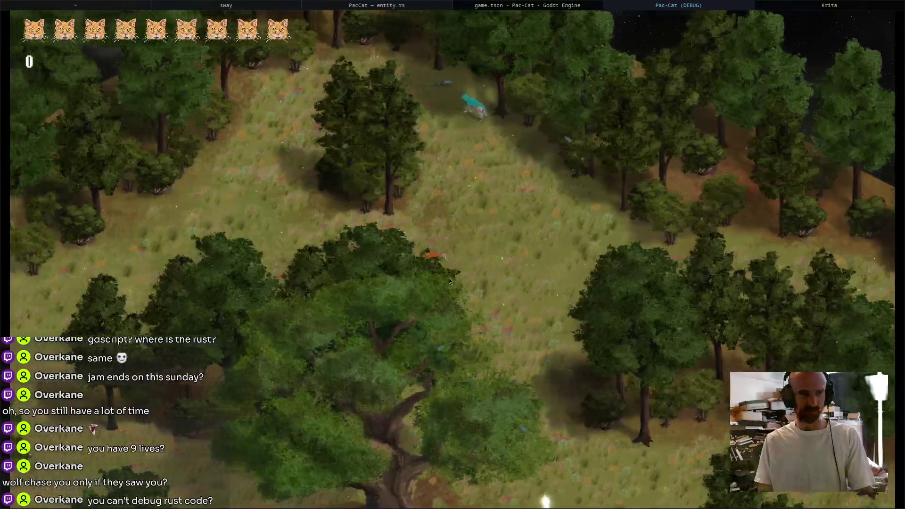
{"action": "key", "text": "Left"}
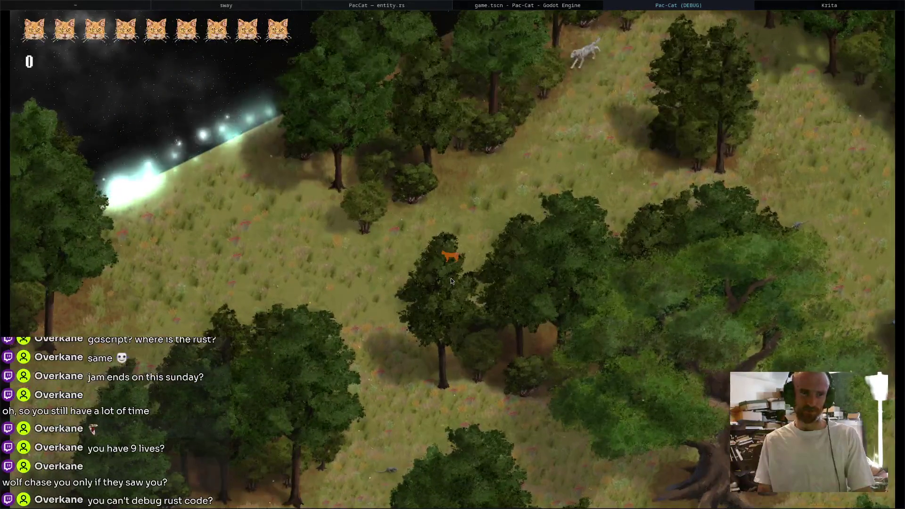
{"action": "key", "text": "Left"}
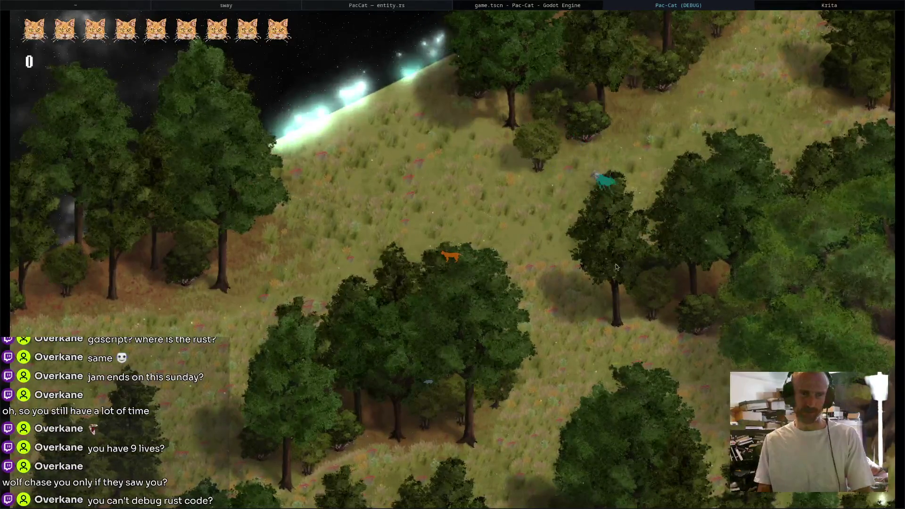
{"action": "key", "text": "Left"}
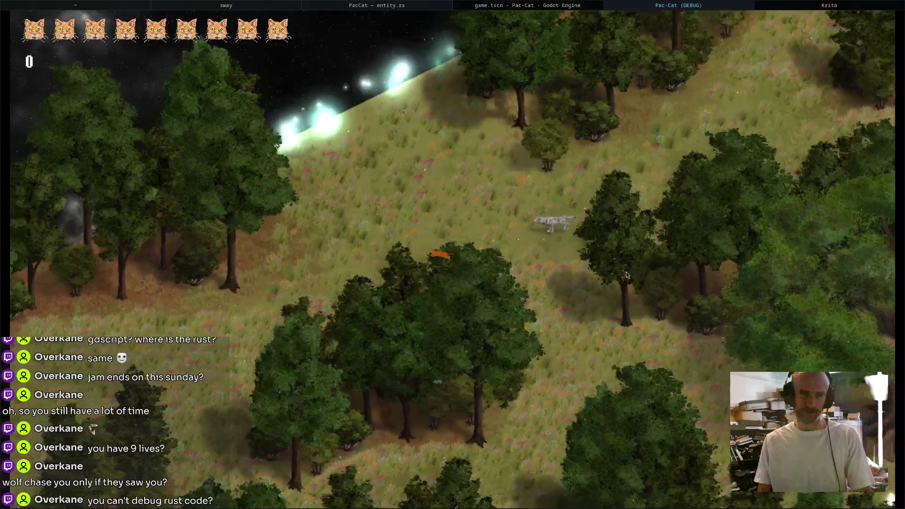
{"action": "key", "text": "Down"}
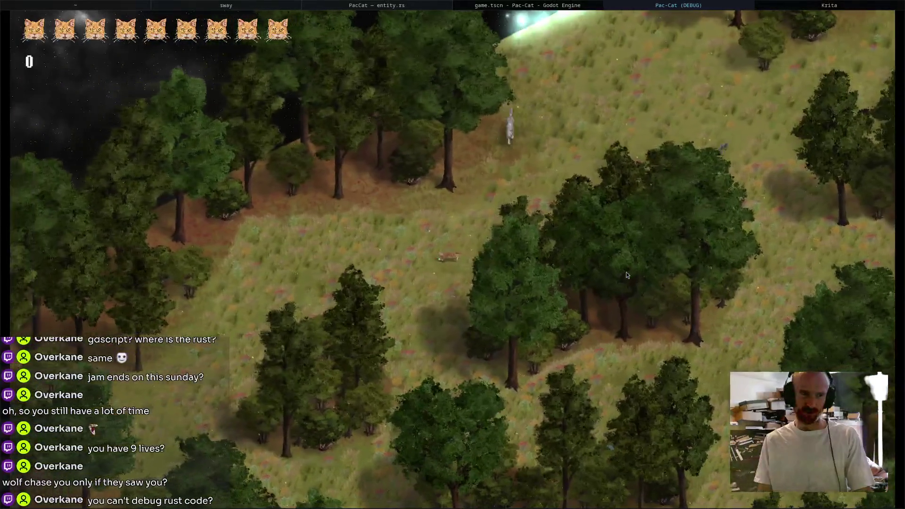
{"action": "key", "text": "Down"}
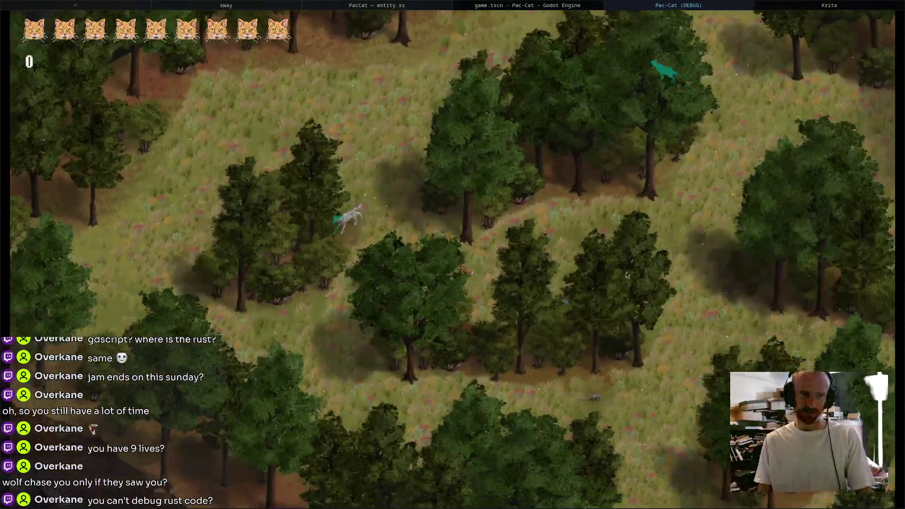
{"action": "key", "text": "Up"}
{"action": "key", "text": "Right"}
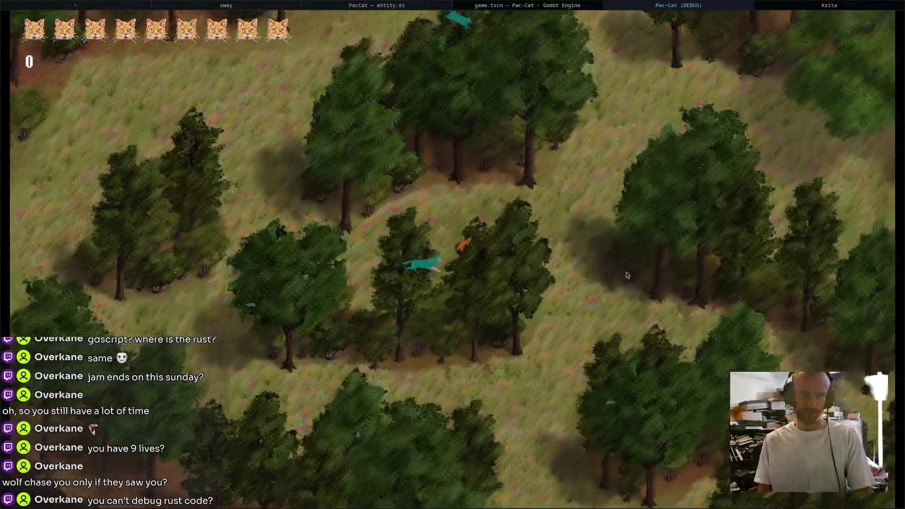
{"action": "key", "text": "Left"}
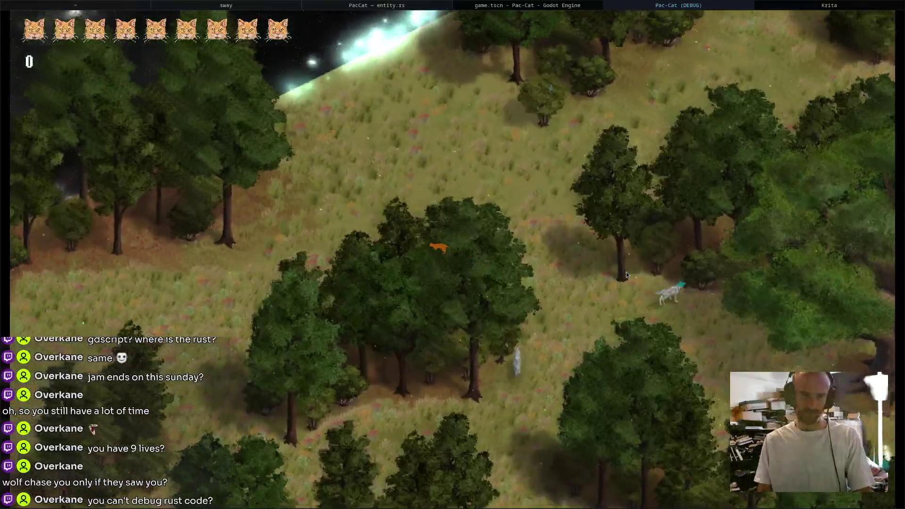
{"action": "key", "text": "Down"}
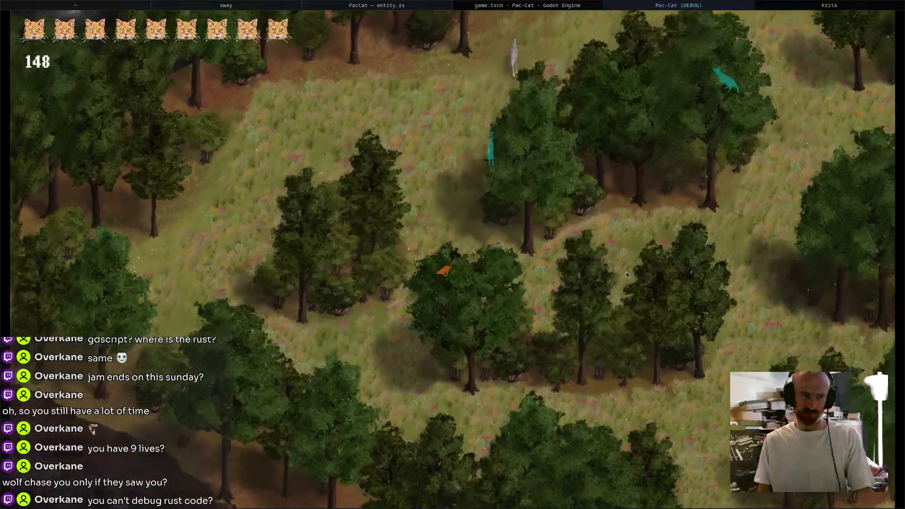
{"action": "key", "text": "Up"}
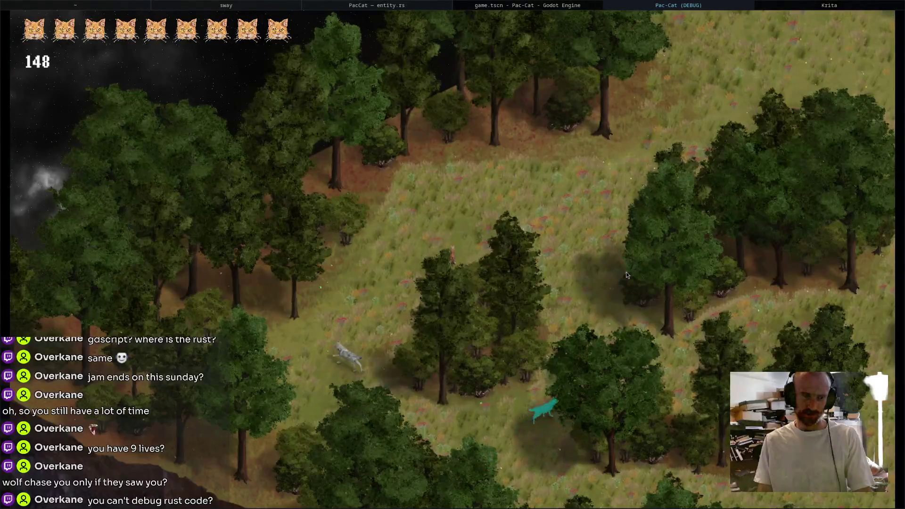
{"action": "key", "text": "w"}
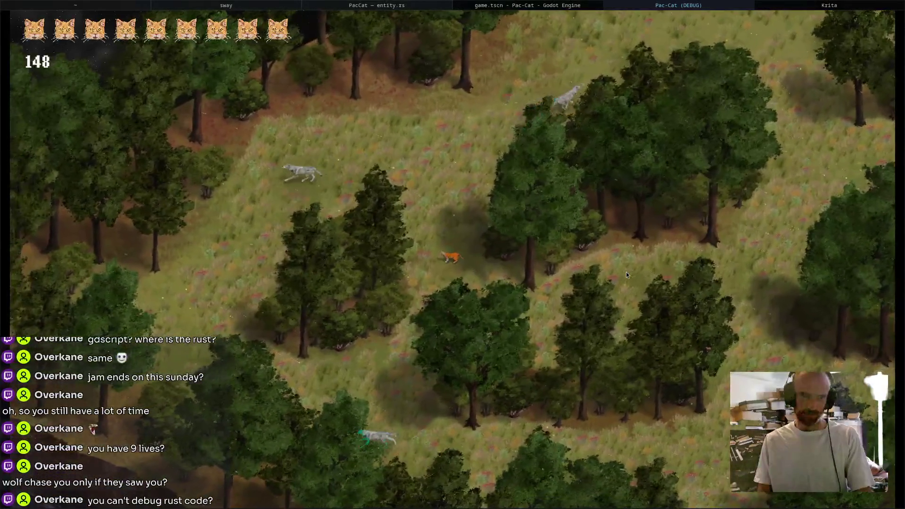
{"action": "key", "text": "s"}
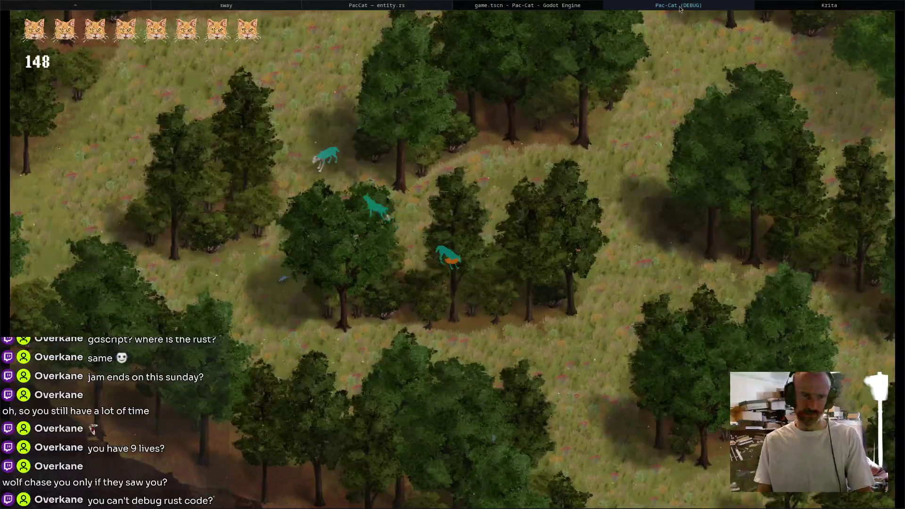
{"action": "key", "text": "Escape"}
- Back in Godot, open the wolf scene and select its Enemy node showing Respawn Time 15.0
{"action": "left_click", "coordinate": [448, 7]}
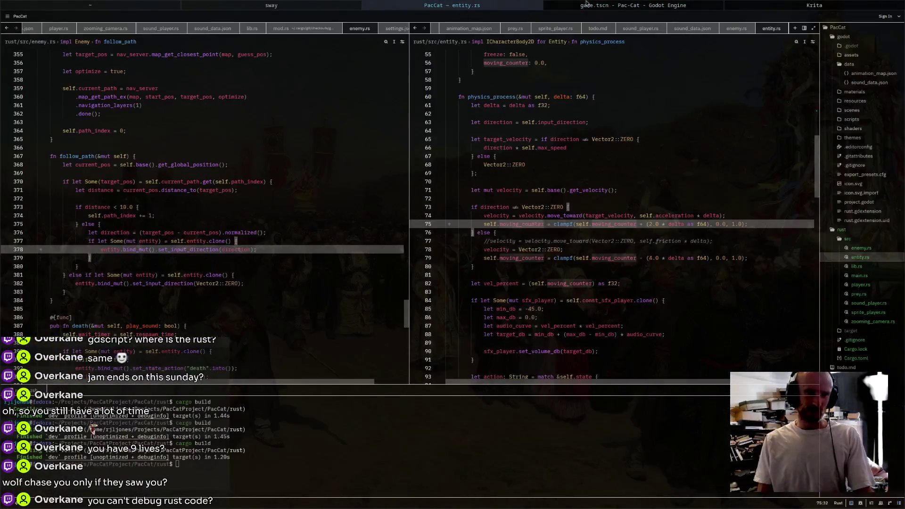
{"action": "left_click", "coordinate": [586, 4]}
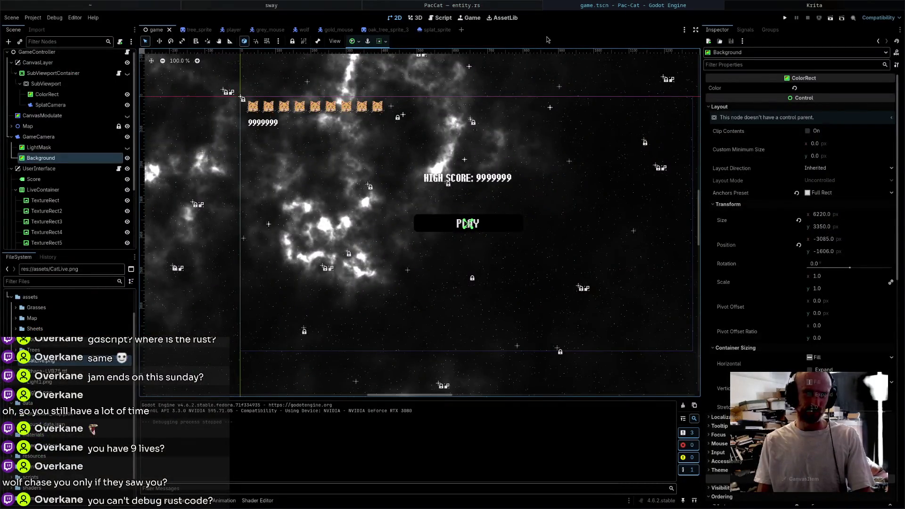
{"action": "left_click", "coordinate": [442, 19]}
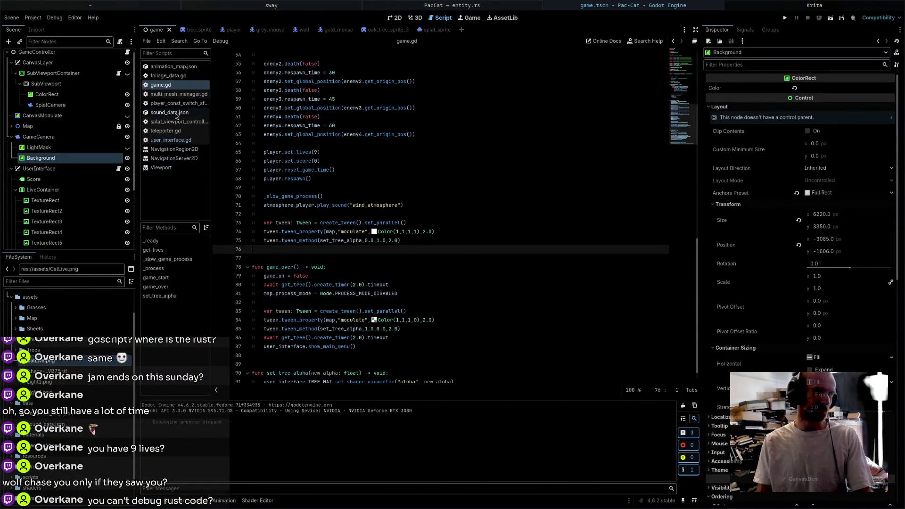
{"action": "left_click", "coordinate": [303, 29]}
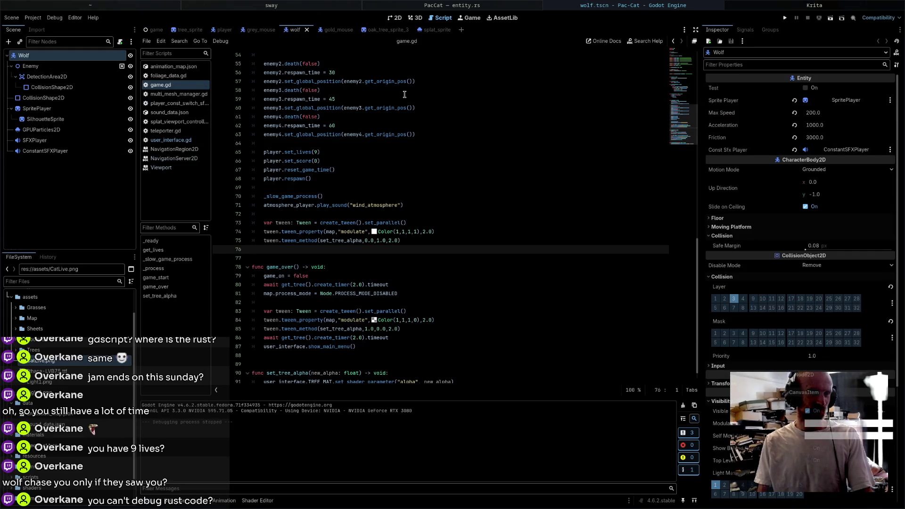
{"action": "left_click", "coordinate": [82, 67]}
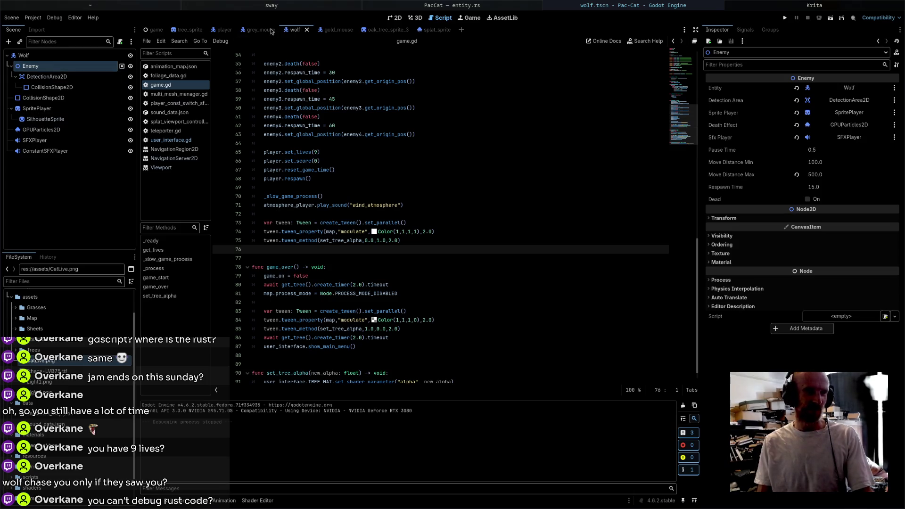
{"action": "left_click", "coordinate": [394, 18]}
{"action": "left_click", "coordinate": [415, 18]}
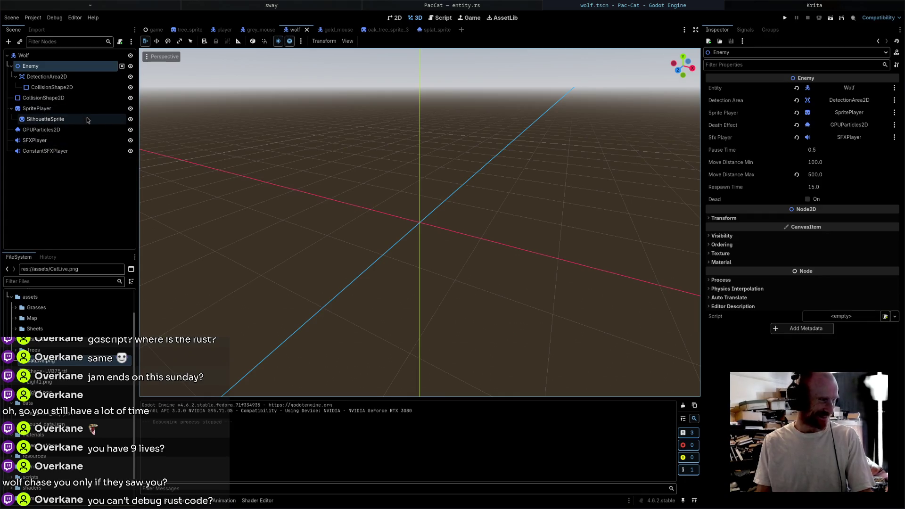
- Enlarge the radius of the wolf's DetectionArea2D collision circle and save the wolf scene
{"action": "left_click", "coordinate": [89, 102]}
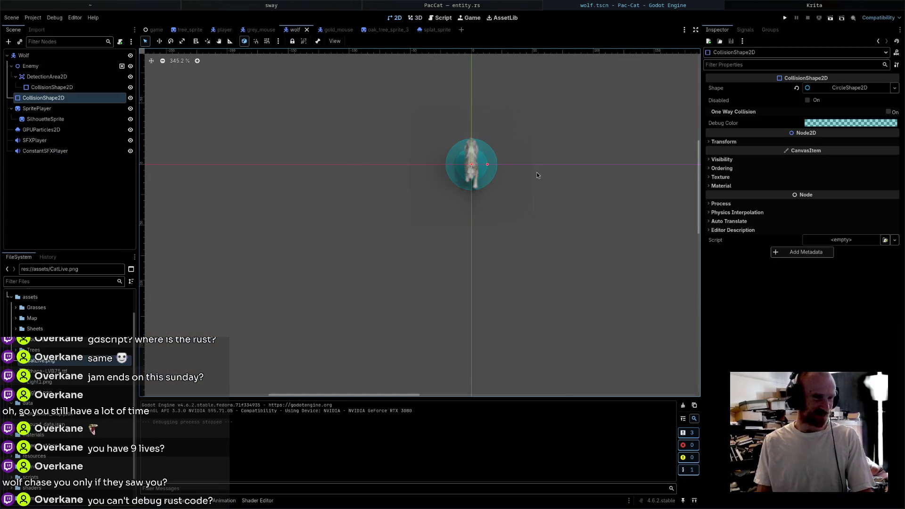
{"action": "left_click", "coordinate": [70, 87]}
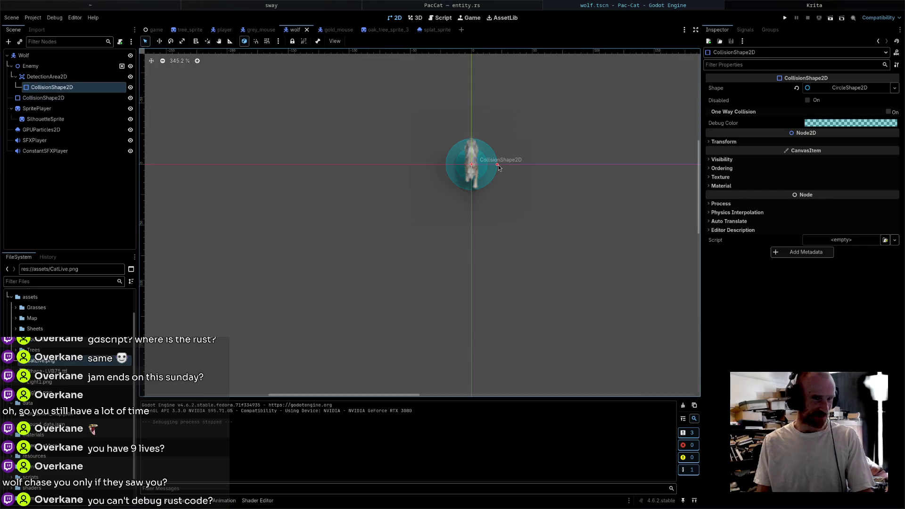
{"action": "left_click", "coordinate": [823, 86]}
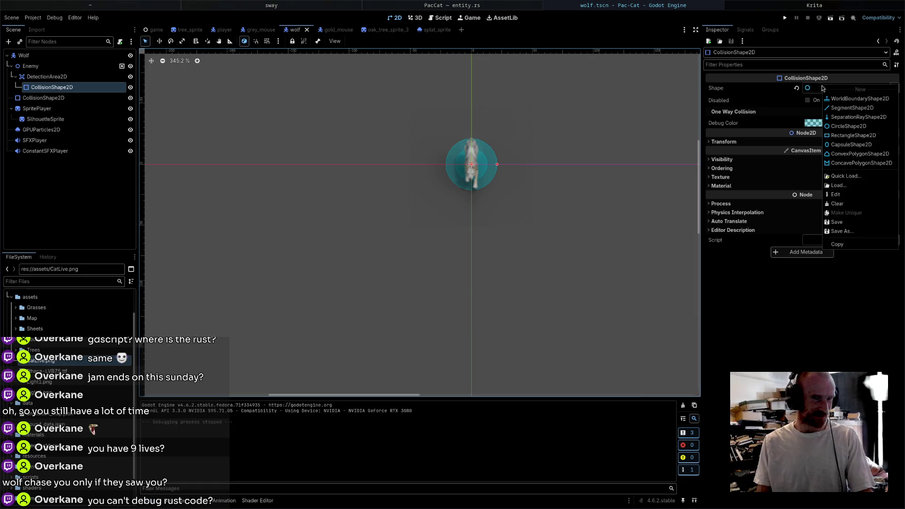
{"action": "left_click", "coordinate": [650, 177]}
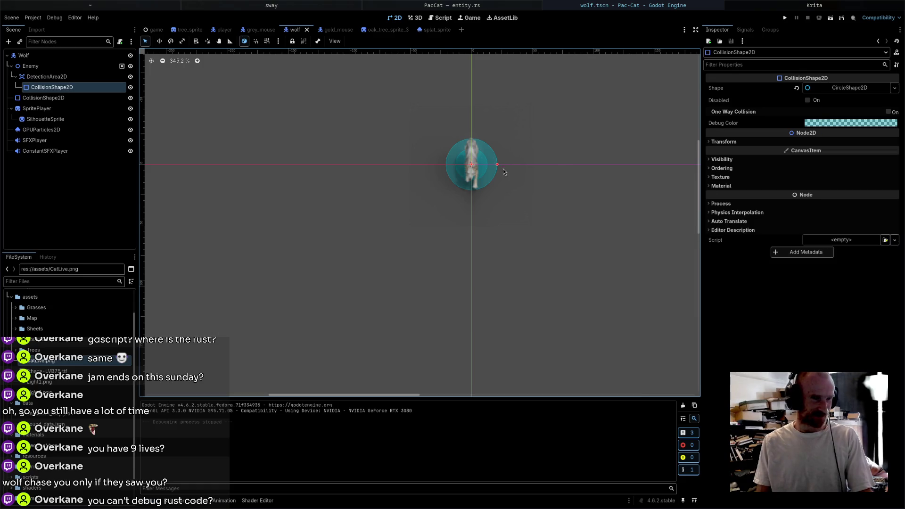
{"action": "left_click_drag", "start_coordinate": [499, 165], "coordinate": [514, 165]}
{"action": "key", "text": "ctrl+s"}
- Look through the gold_mouse, player and wolf scenes, then open the game scene
{"action": "scroll", "coordinate": [341, 199], "scroll_direction": "up", "scroll_amount": 1}
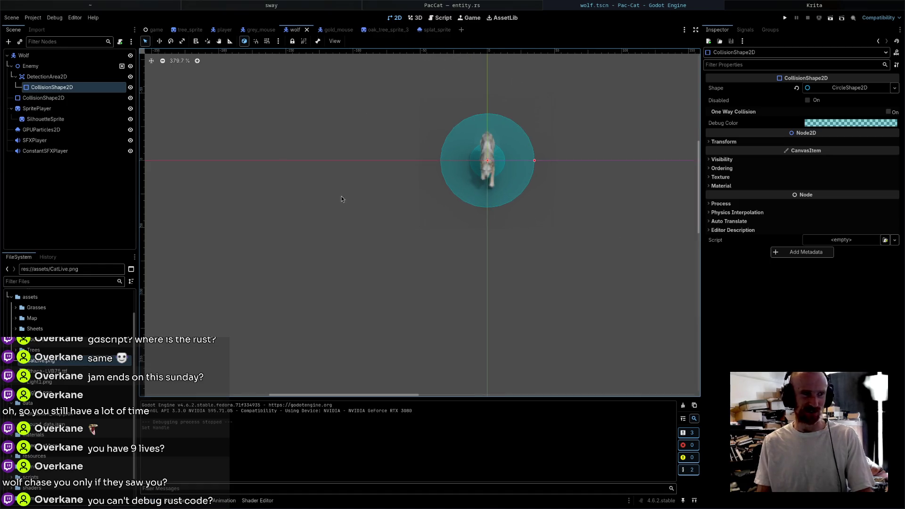
{"action": "left_click", "coordinate": [331, 30]}
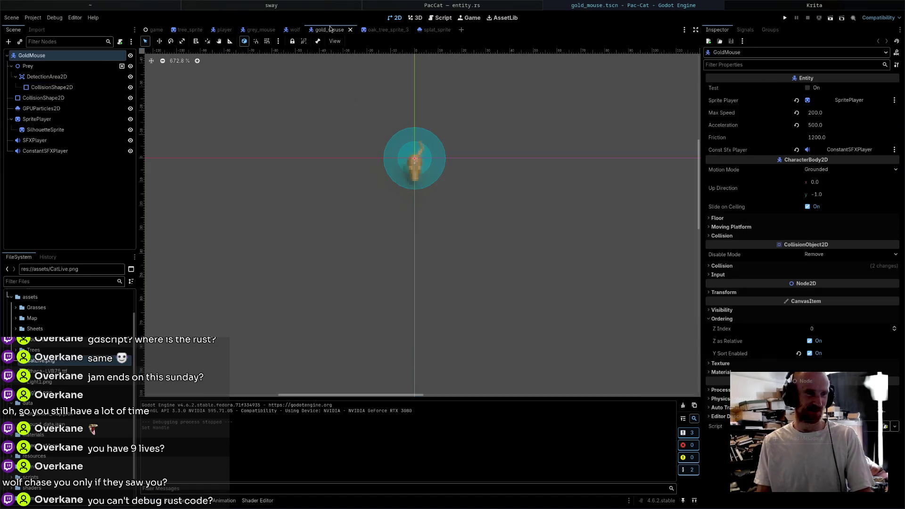
{"action": "left_click", "coordinate": [224, 30]}
{"action": "left_click", "coordinate": [295, 29]}
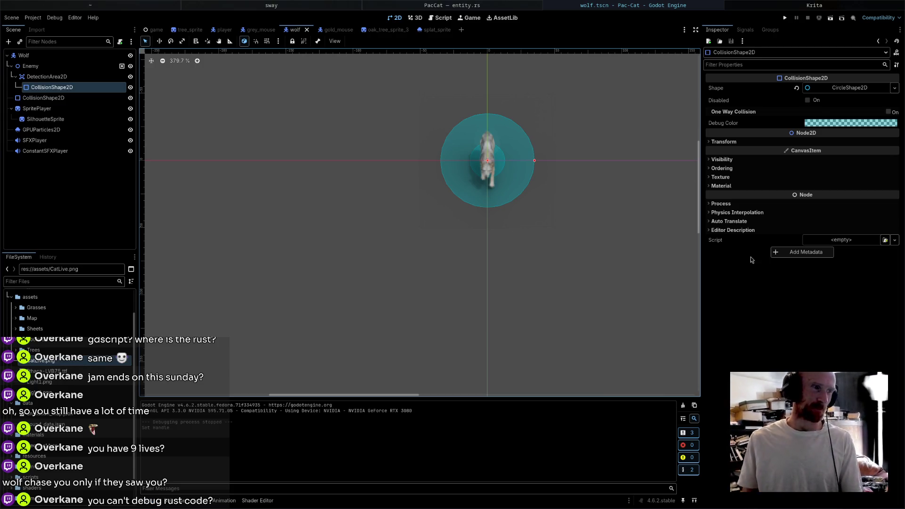
{"action": "left_click", "coordinate": [415, 18]}
{"action": "left_click", "coordinate": [396, 18]}
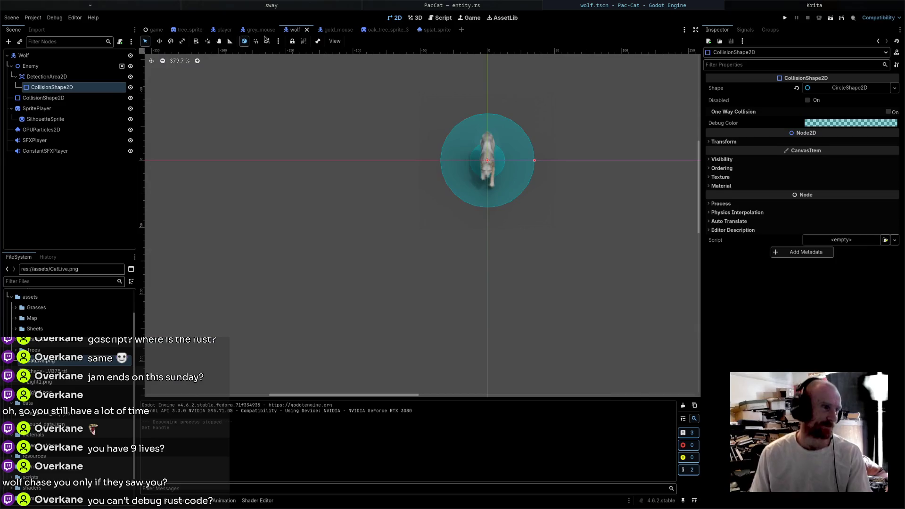
{"action": "left_click", "coordinate": [156, 29]}
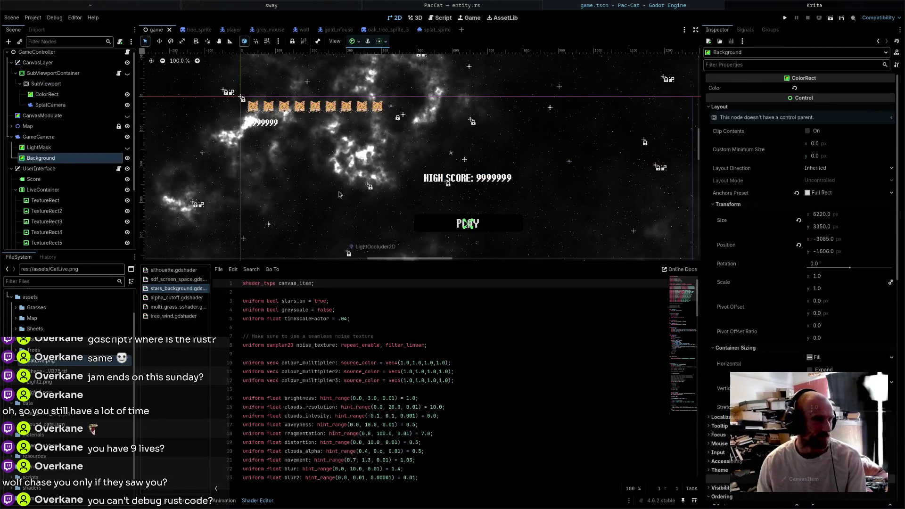
- Make the 2D view taller than the shader code and reset the Map's Modulate to white
{"action": "scroll", "coordinate": [518, 201], "scroll_direction": "down", "scroll_amount": 3}
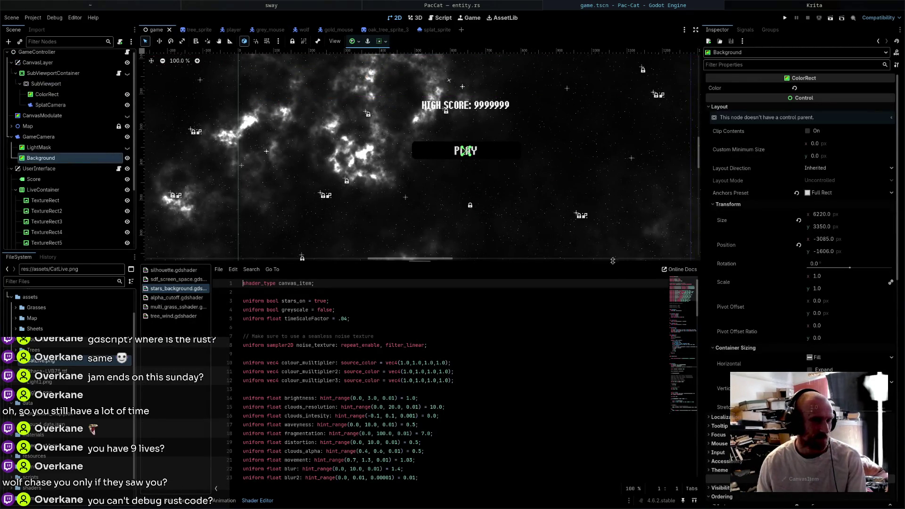
{"action": "left_click_drag", "start_coordinate": [616, 260], "coordinate": [602, 418]}
{"action": "scroll", "coordinate": [565, 319], "scroll_direction": "up", "scroll_amount": 2}
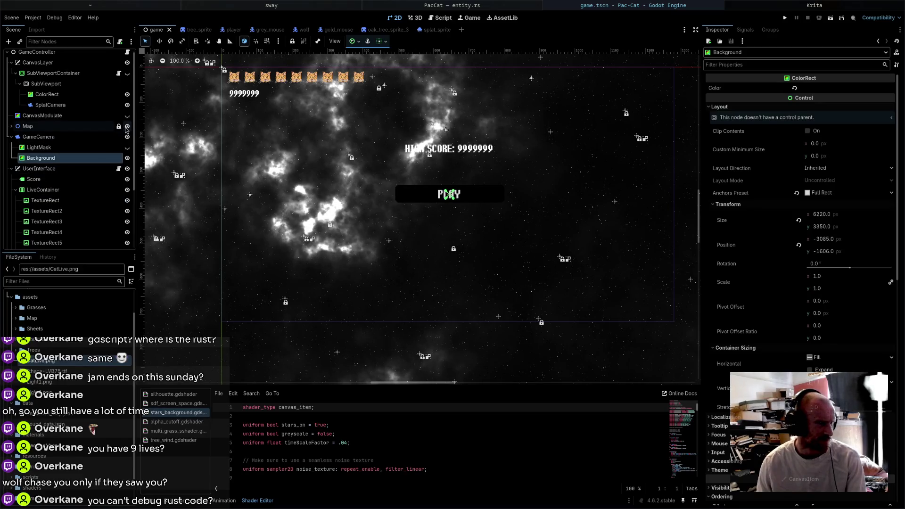
{"action": "scroll", "coordinate": [100, 160], "scroll_direction": "down", "scroll_amount": 4}
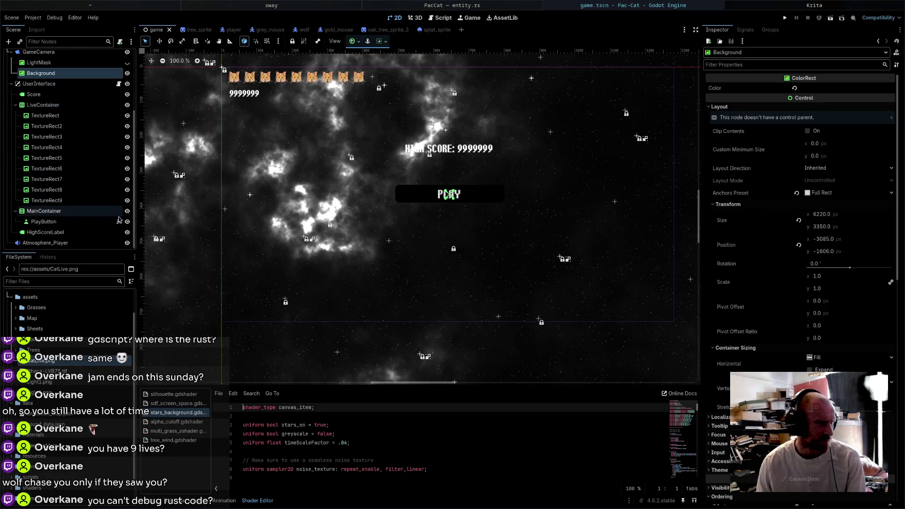
{"action": "scroll", "coordinate": [116, 214], "scroll_direction": "up", "scroll_amount": 4}
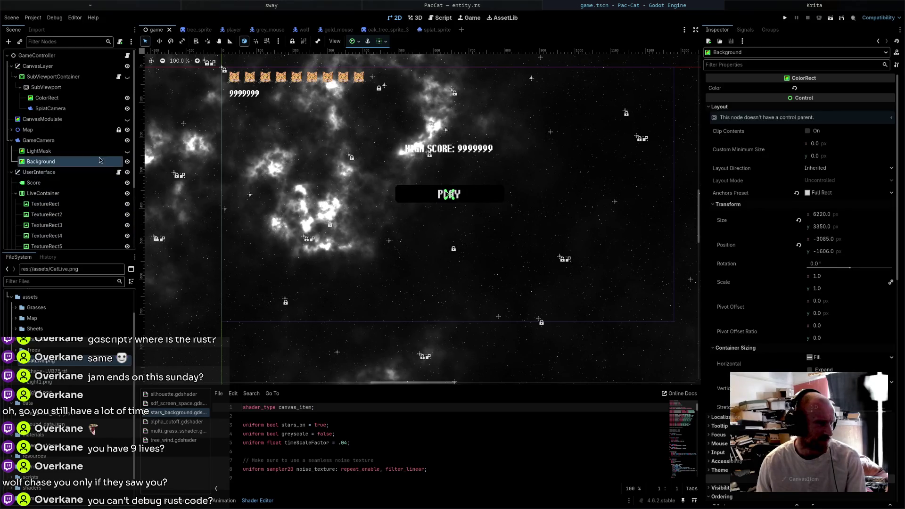
{"action": "left_click", "coordinate": [95, 129]}
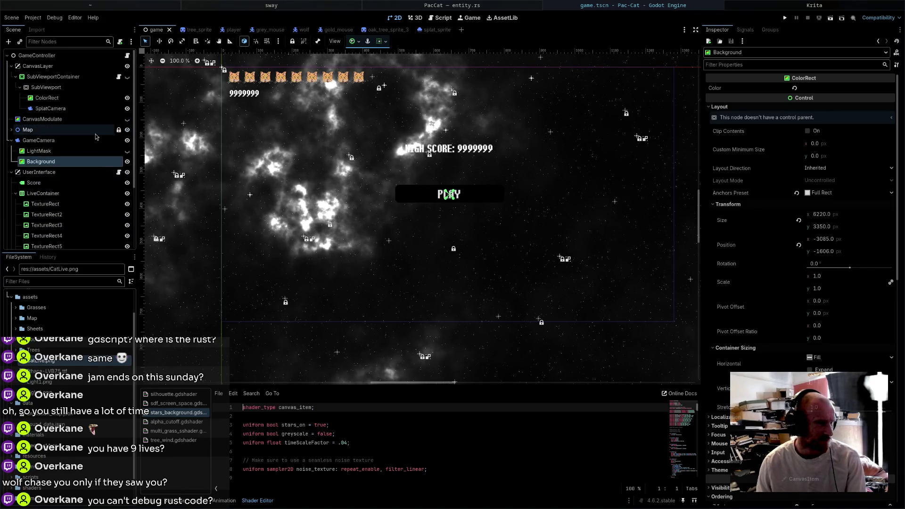
{"action": "left_click", "coordinate": [799, 200]}
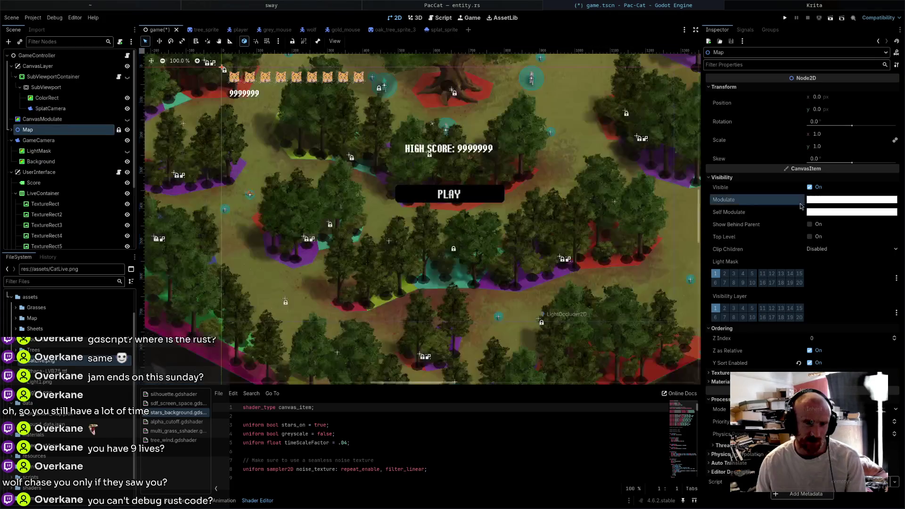
{"action": "left_click_drag", "start_coordinate": [523, 205], "coordinate": [537, 282]}
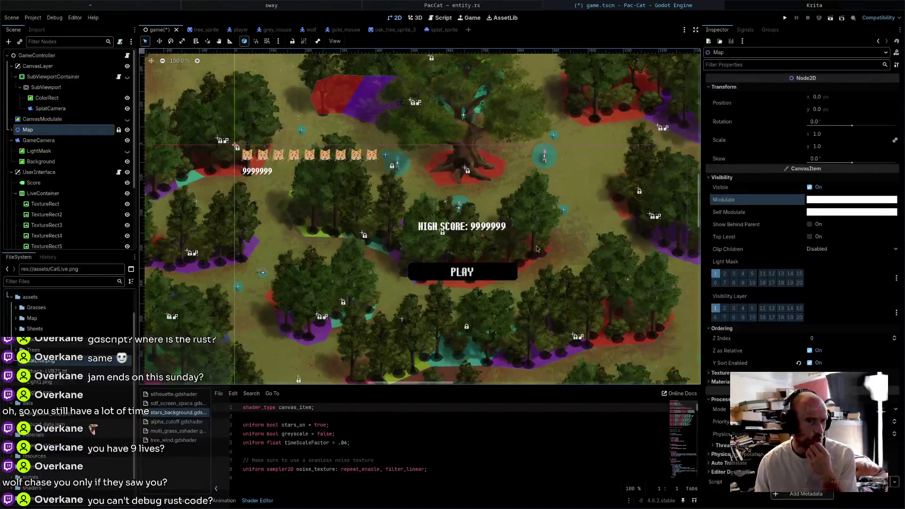
- Expand Map and Entities in the Scene dock to inspect the Prey mice and the Wolf nodes
{"action": "left_click", "coordinate": [71, 161]}
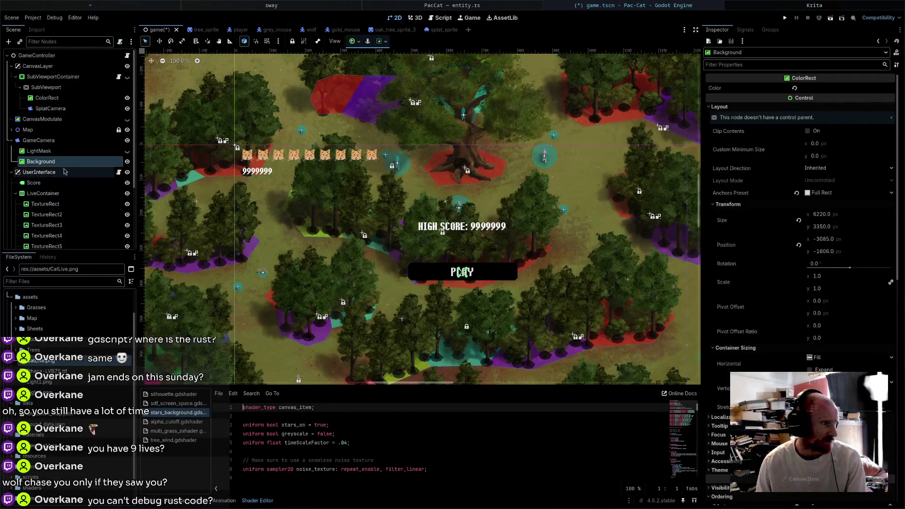
{"action": "left_click", "coordinate": [11, 140]}
{"action": "left_click", "coordinate": [11, 129]}
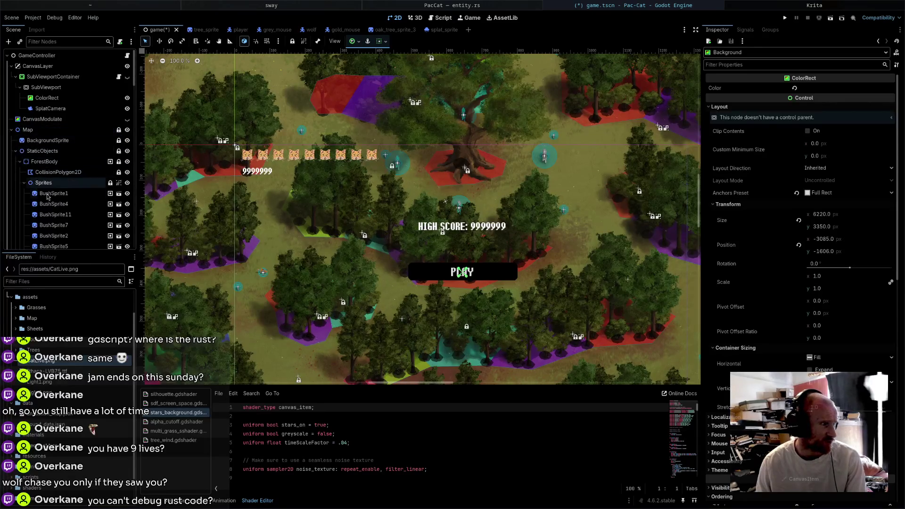
{"action": "scroll", "coordinate": [63, 211], "scroll_direction": "down", "scroll_amount": 5}
{"action": "scroll", "coordinate": [63, 210], "scroll_direction": "down", "scroll_amount": 10}
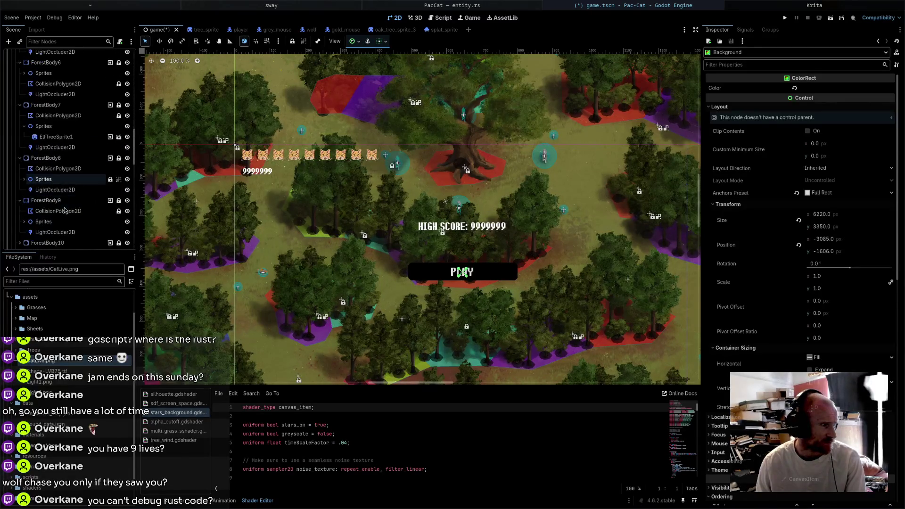
{"action": "scroll", "coordinate": [64, 208], "scroll_direction": "up", "scroll_amount": 5}
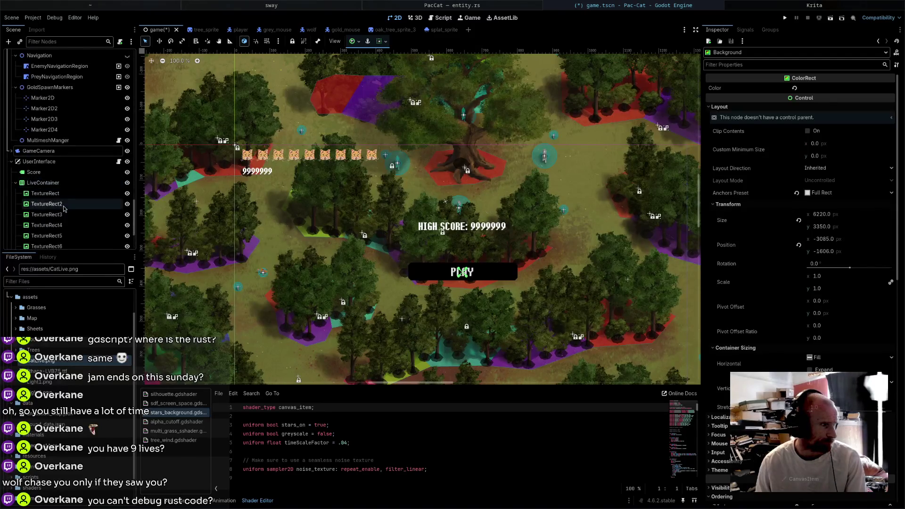
{"action": "left_click", "coordinate": [16, 154]}
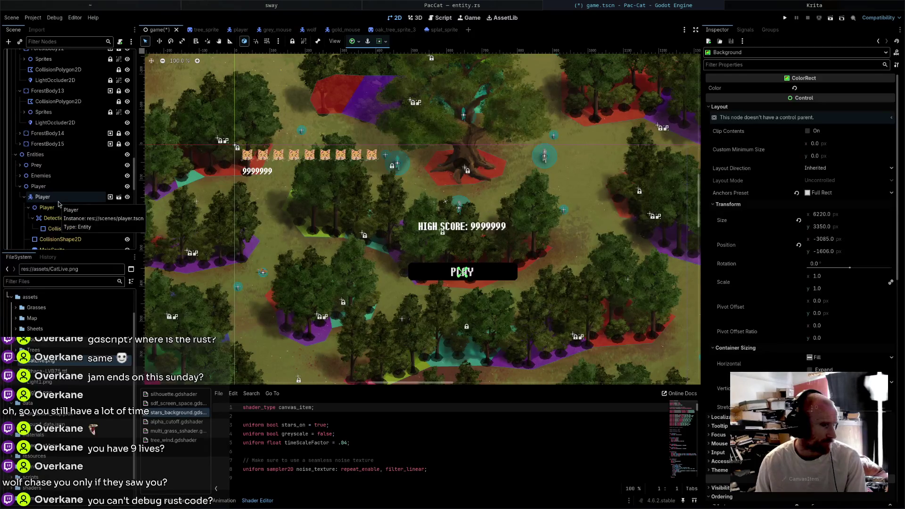
{"action": "left_click", "coordinate": [20, 166]}
{"action": "scroll", "coordinate": [20, 161], "scroll_direction": "down", "scroll_amount": 2}
{"action": "left_click", "coordinate": [20, 140]}
{"action": "left_click", "coordinate": [20, 150]}
{"action": "left_click", "coordinate": [24, 161]}
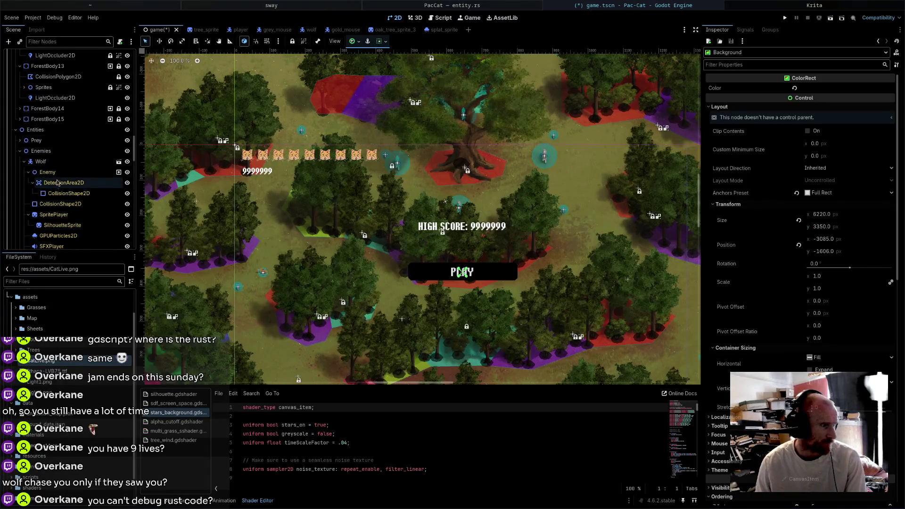
{"action": "left_click", "coordinate": [25, 161]}
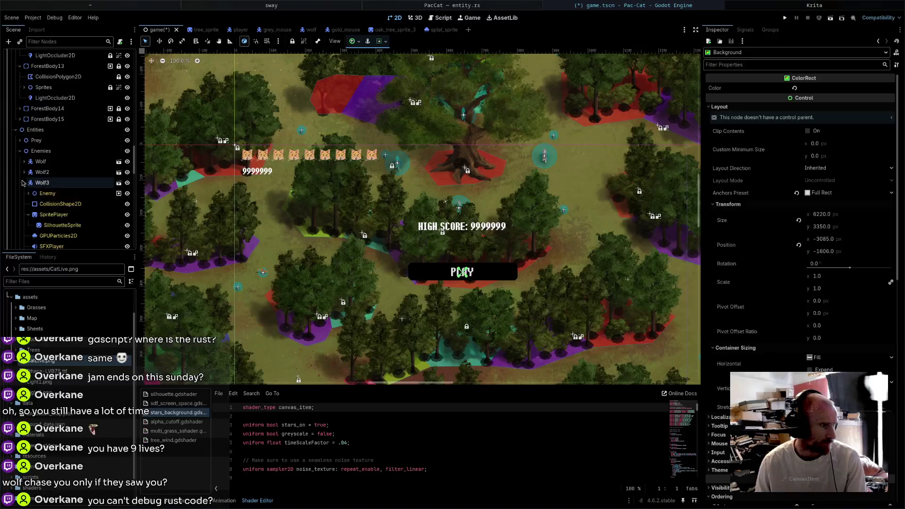
{"action": "left_click", "coordinate": [24, 183]}
- Duplicate Wolf4 twice into Wolf5 and Wolf6, place one below-right of the big tree, and save
{"action": "left_click", "coordinate": [42, 193]}
{"action": "key", "text": "f"}
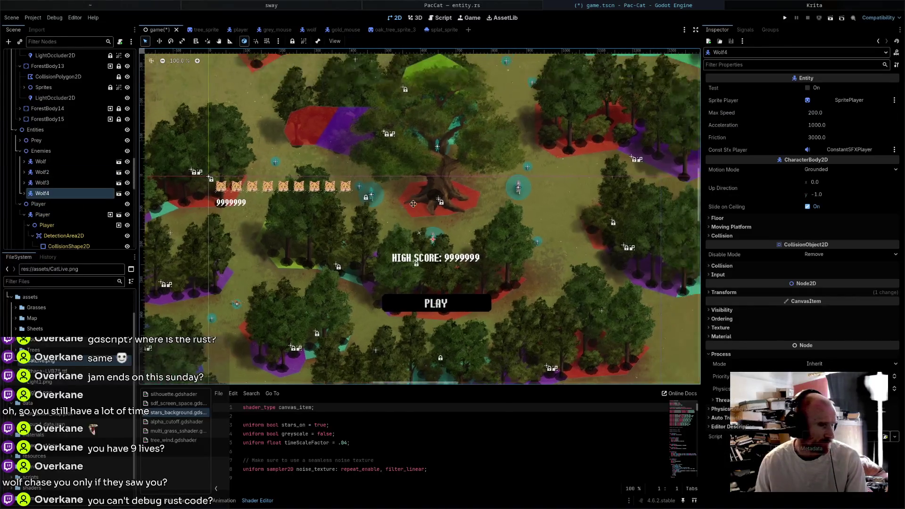
{"action": "scroll", "coordinate": [438, 192], "scroll_direction": "up", "scroll_amount": 4}
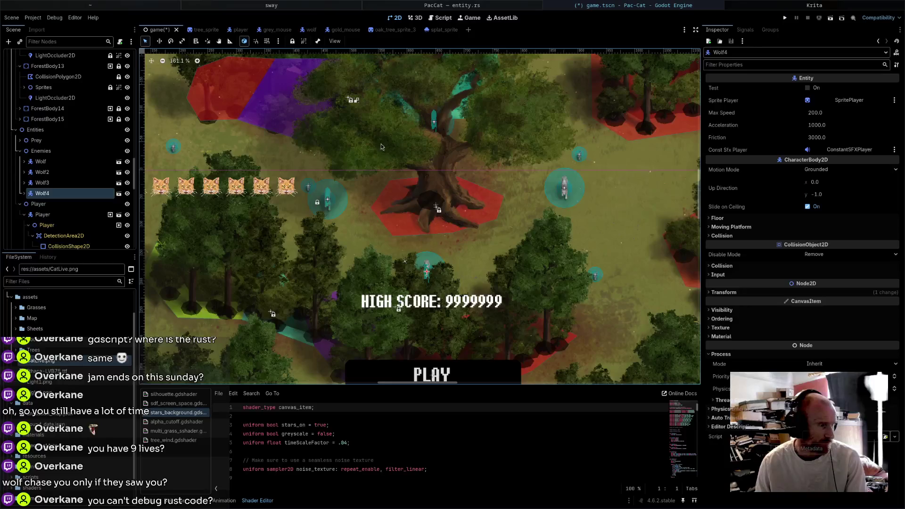
{"action": "key", "text": "ctrl+d"}
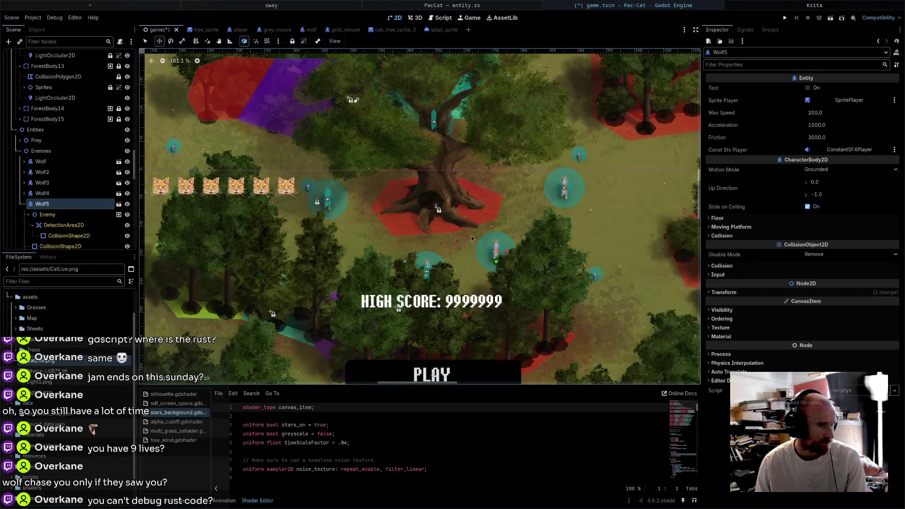
{"action": "key", "text": "ctrl+d"}
{"action": "left_click_drag", "start_coordinate": [487, 231], "coordinate": [493, 139]}
{"action": "key", "text": "ctrl+s"}
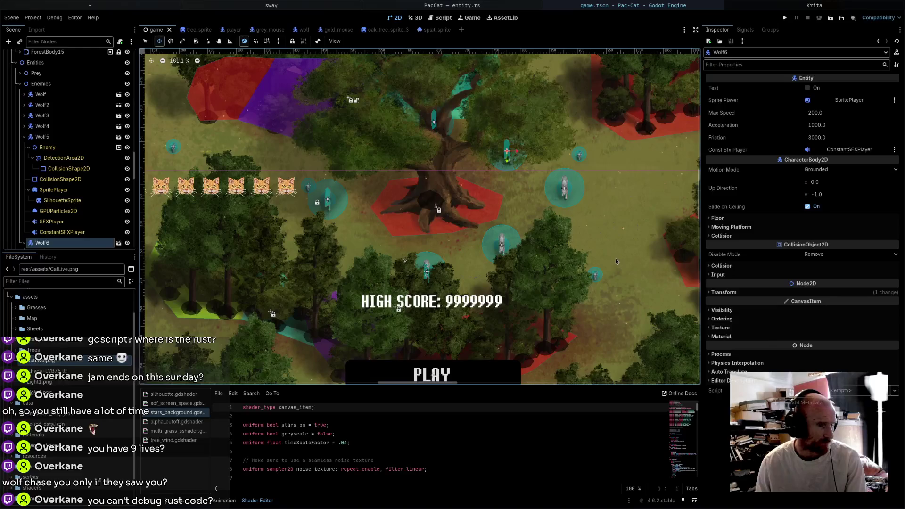
- Collapse Wolf5 in the scene tree and open GameController's game.gd script
{"action": "scroll", "coordinate": [466, 212], "scroll_direction": "down", "scroll_amount": 6}
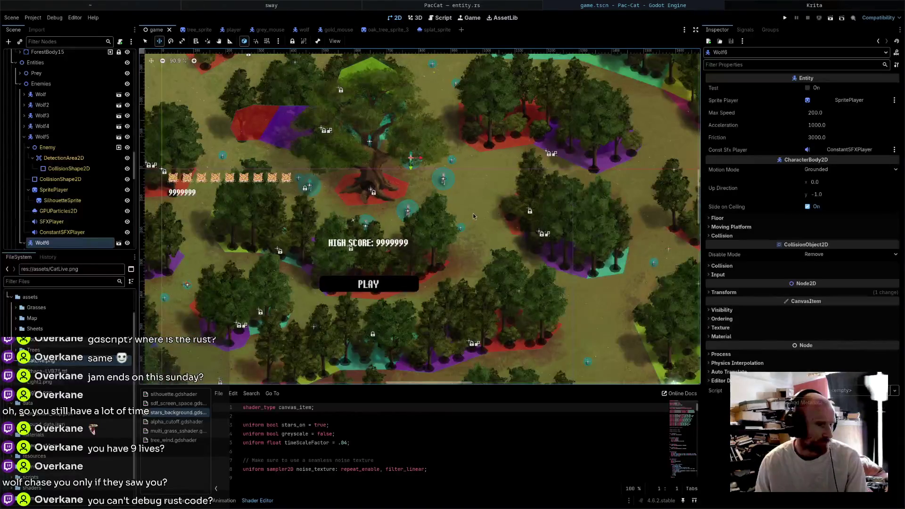
{"action": "scroll", "coordinate": [473, 209], "scroll_direction": "up", "scroll_amount": 5}
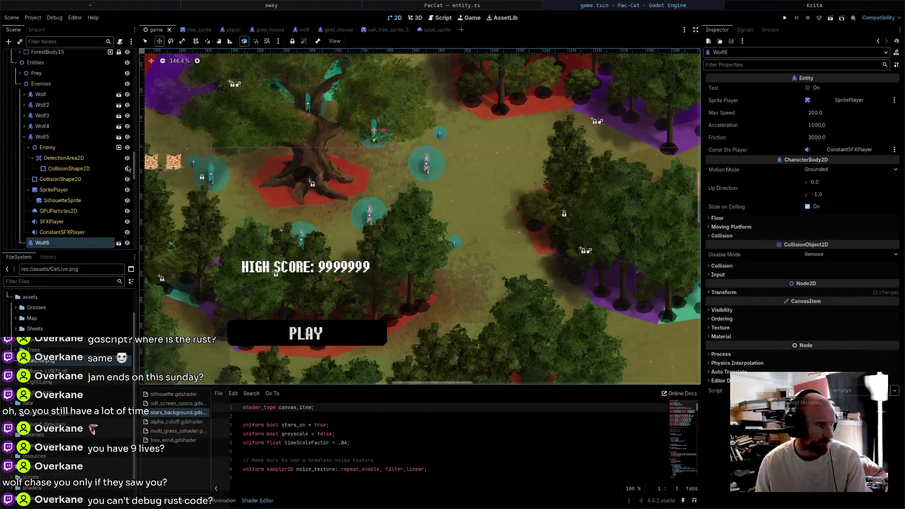
{"action": "left_click", "coordinate": [24, 137]}
{"action": "scroll", "coordinate": [37, 129], "scroll_direction": "up", "scroll_amount": 8}
{"action": "scroll", "coordinate": [37, 130], "scroll_direction": "up", "scroll_amount": 10}
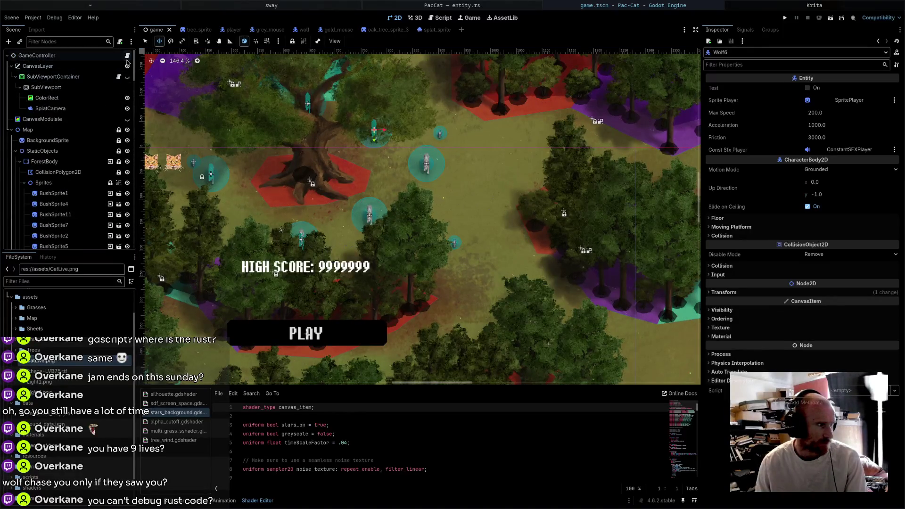
{"action": "left_click", "coordinate": [128, 56]}
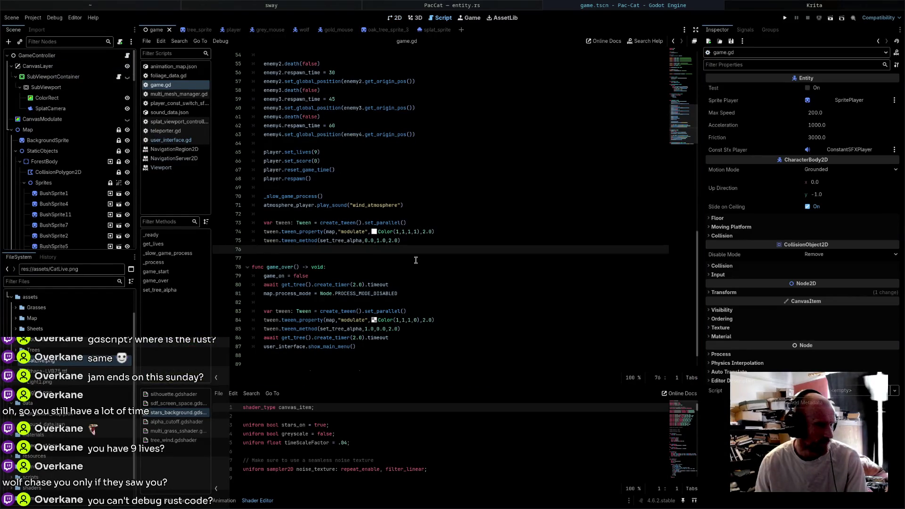
- Copy the enemy4 reset lines in game_start and paste two more copies below them
{"action": "scroll", "coordinate": [416, 260], "scroll_direction": "up", "scroll_amount": 2}
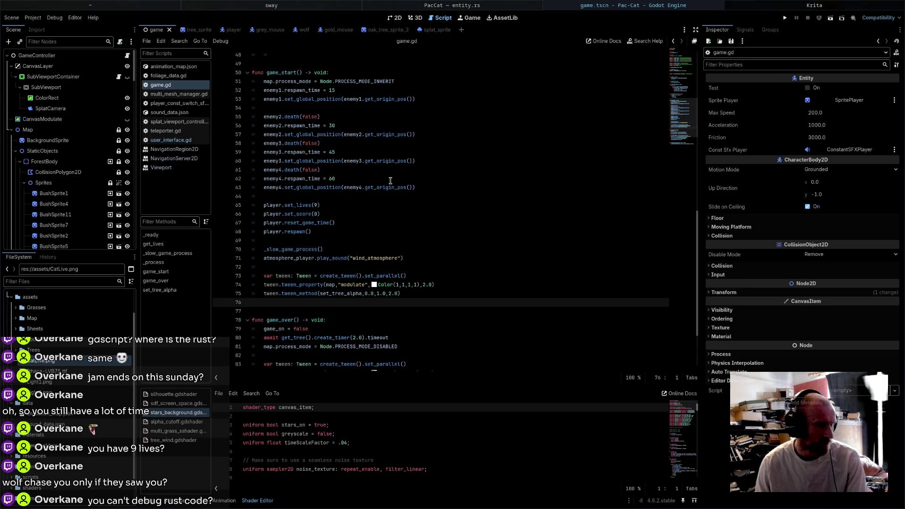
{"action": "left_click_drag", "start_coordinate": [433, 187], "coordinate": [275, 171]}
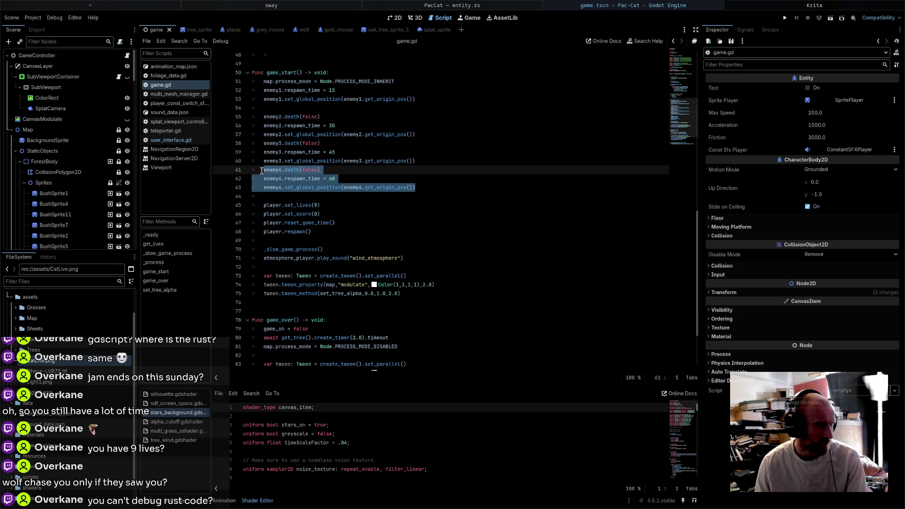
{"action": "key", "text": "ctrl+c"}
{"action": "key", "text": "Down"}
{"action": "key", "text": "ctrl+v"}
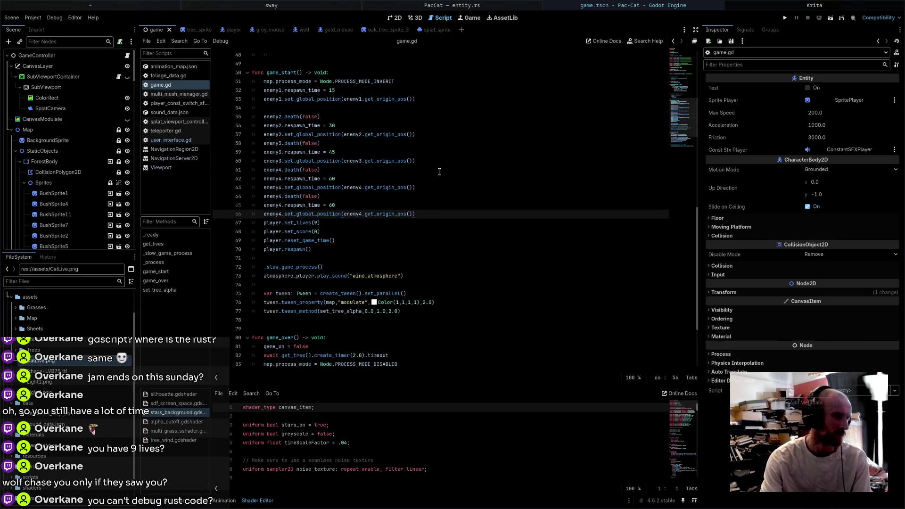
{"action": "key", "text": "Return"}
{"action": "key", "text": "ctrl+v"}
{"action": "key", "text": "Return"}
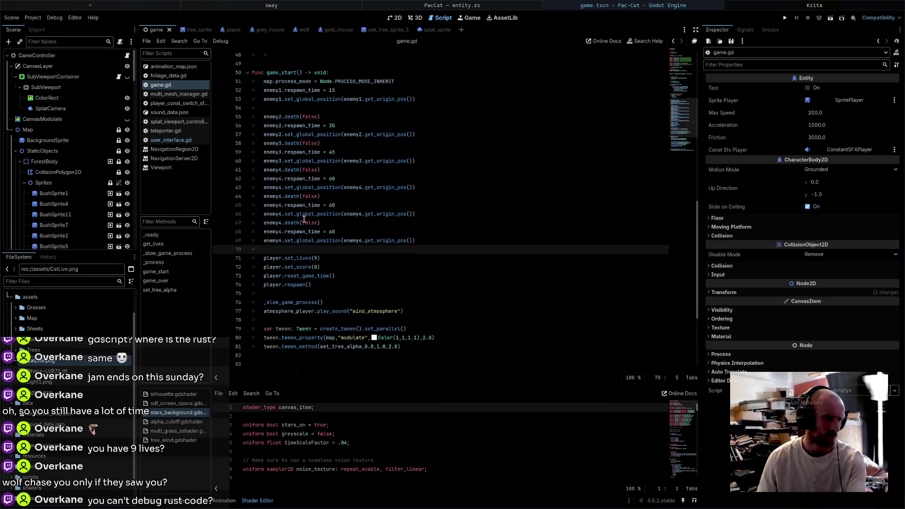
- Rename the two copied blocks from enemy4 to enemy5 and enemy6 using multi-line editing
{"action": "left_click", "coordinate": [281, 198]}
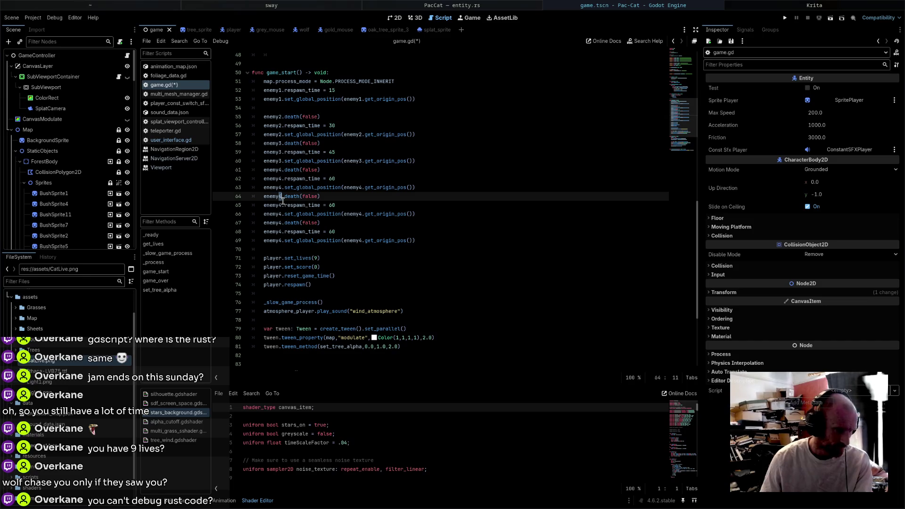
{"action": "key", "text": "shift+alt+Down"}
{"action": "key", "text": "shift+alt+Down"}
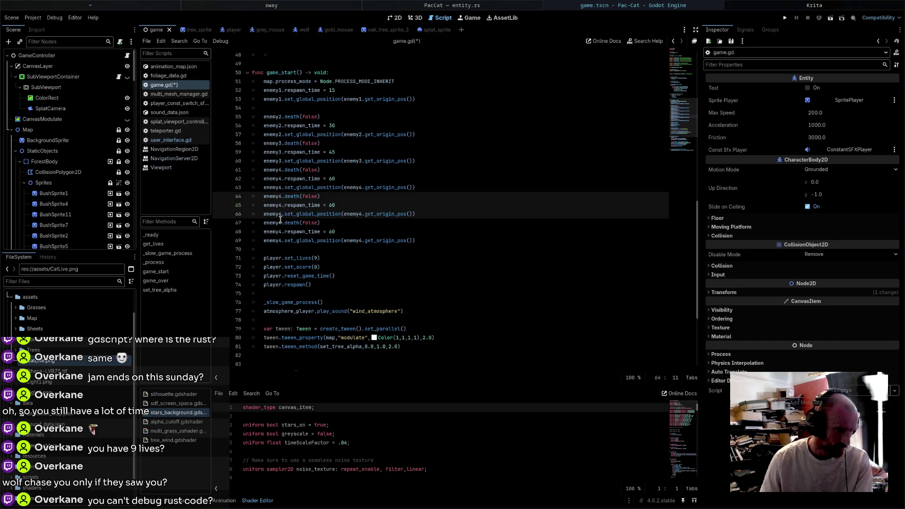
{"action": "key", "text": "BackSpace"}
{"action": "type", "text": "5"}
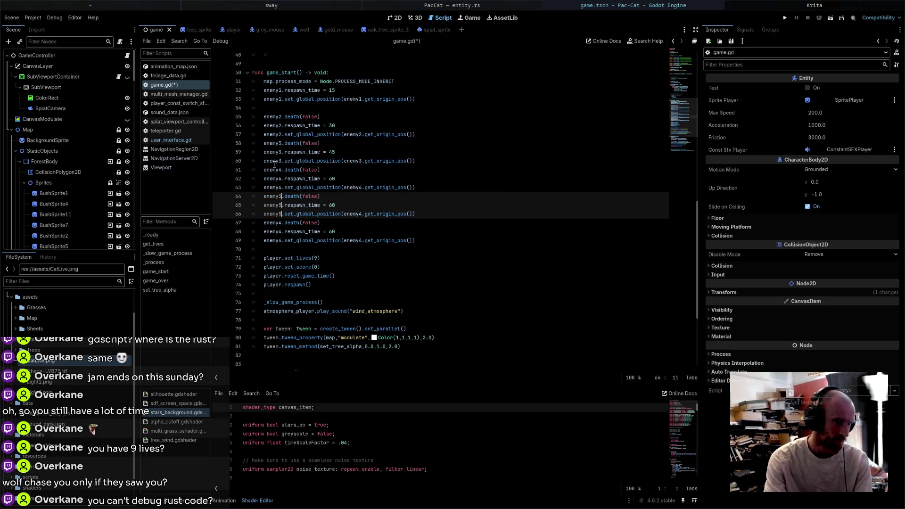
{"action": "key", "text": "Down"}
{"action": "key", "text": "Down"}
{"action": "key", "text": "Down"}
{"action": "key", "text": "BackSpace"}
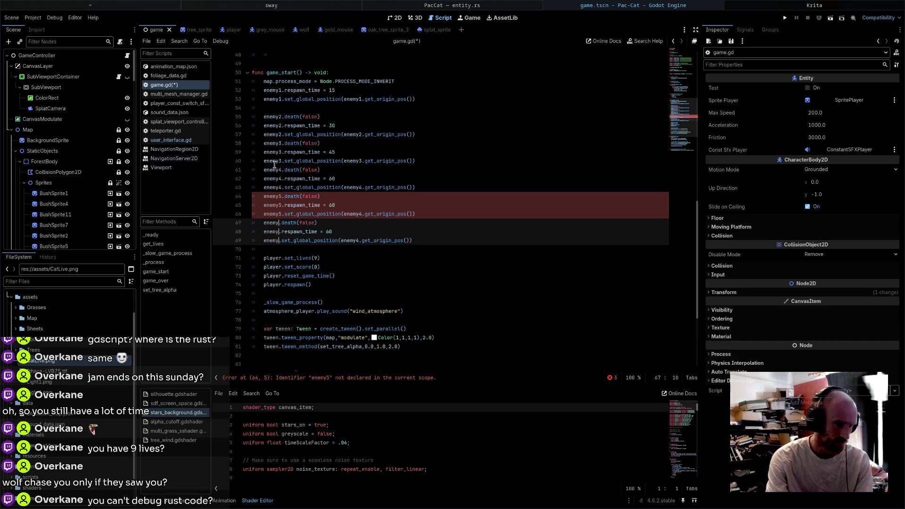
{"action": "type", "text": "6"}
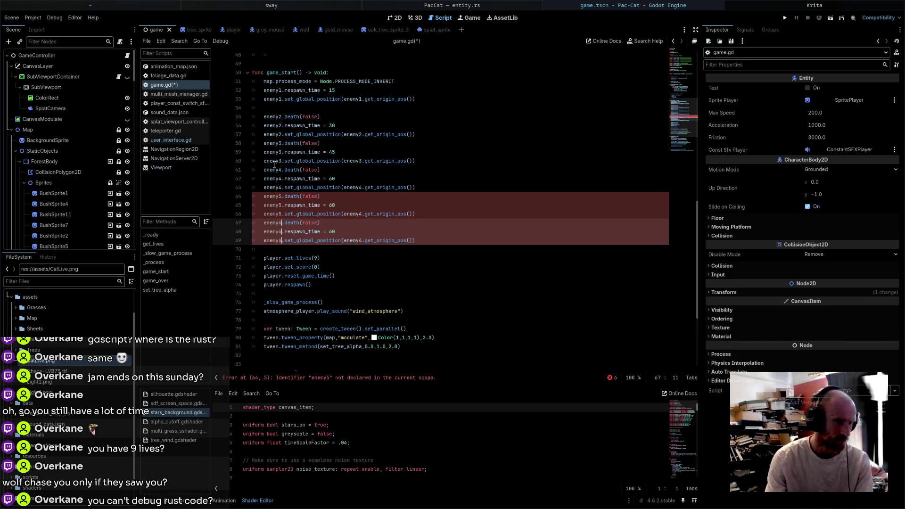
{"action": "left_click", "coordinate": [358, 214]}
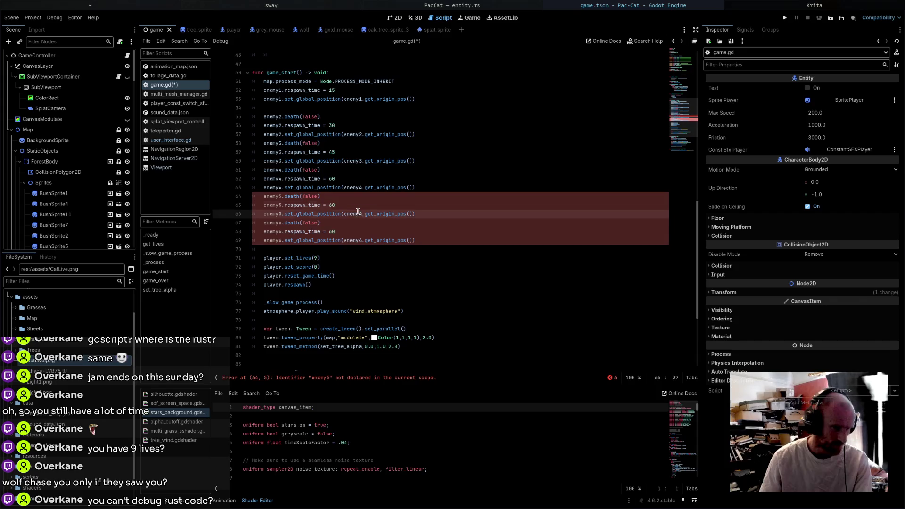
{"action": "left_click", "coordinate": [360, 240]}
{"action": "type", "text": "6"}
- Set the respawn times of enemy5 and enemy6 to 120 and 180 and save game.gd
{"action": "left_click", "coordinate": [333, 206]}
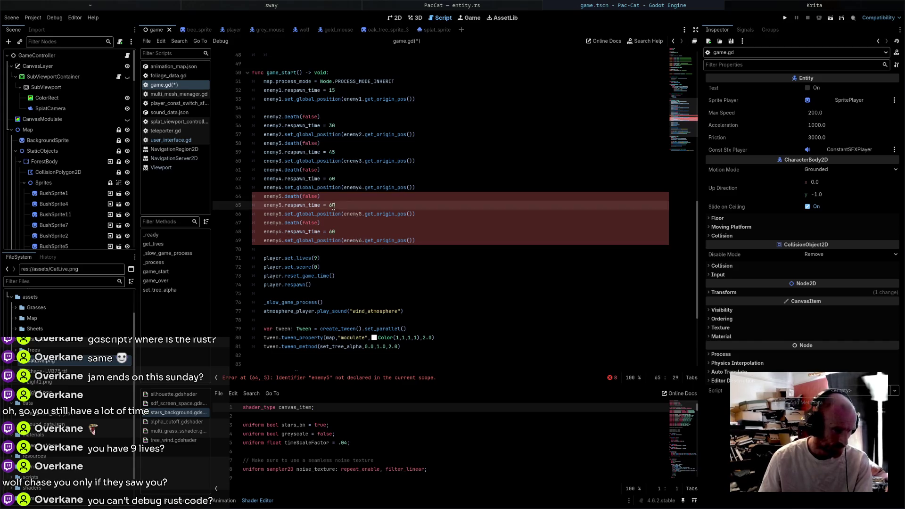
{"action": "double_click", "coordinate": [332, 231]}
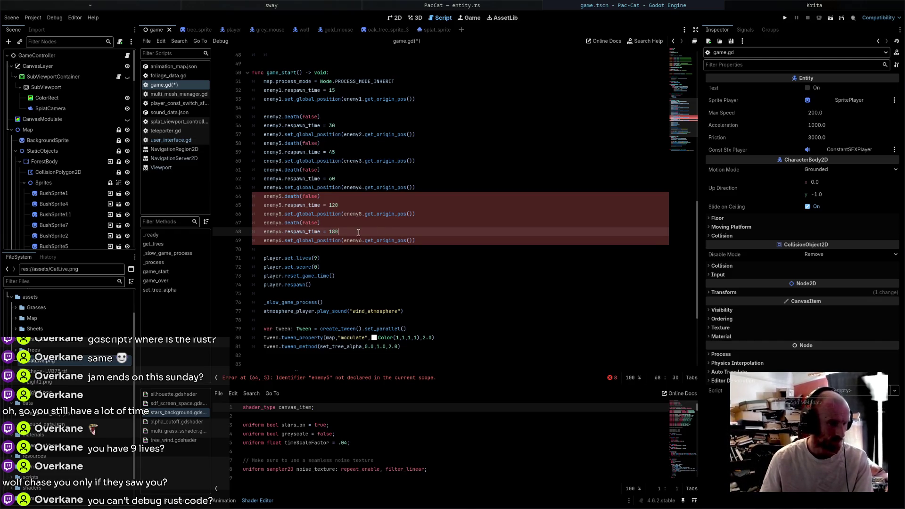
{"action": "key", "text": "ctrl+s"}
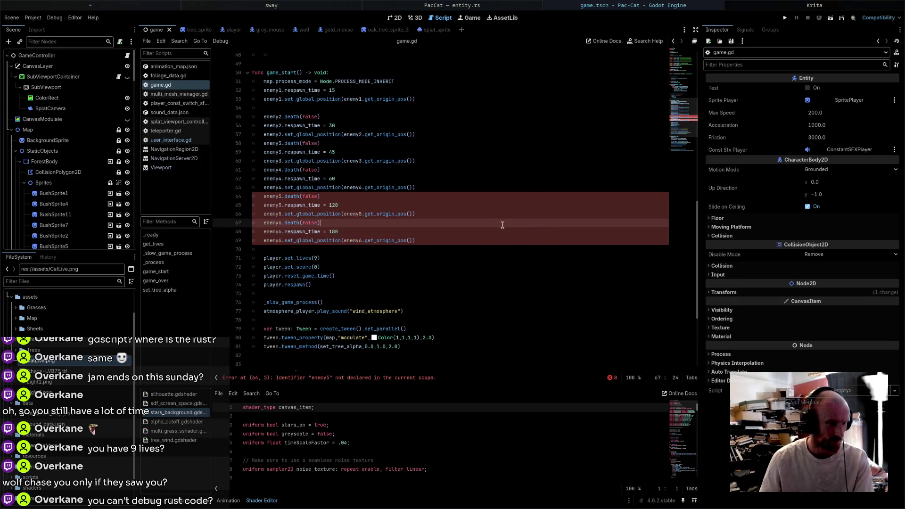
{"action": "left_click", "coordinate": [503, 224]}
{"action": "scroll", "coordinate": [584, 236], "scroll_direction": "up", "scroll_amount": 4}
{"action": "scroll", "coordinate": [592, 173], "scroll_direction": "up", "scroll_amount": 10}
{"action": "left_click", "coordinate": [457, 158]}
{"action": "left_click", "coordinate": [423, 168]}
{"action": "scroll", "coordinate": [25, 157], "scroll_direction": "down", "scroll_amount": 5}
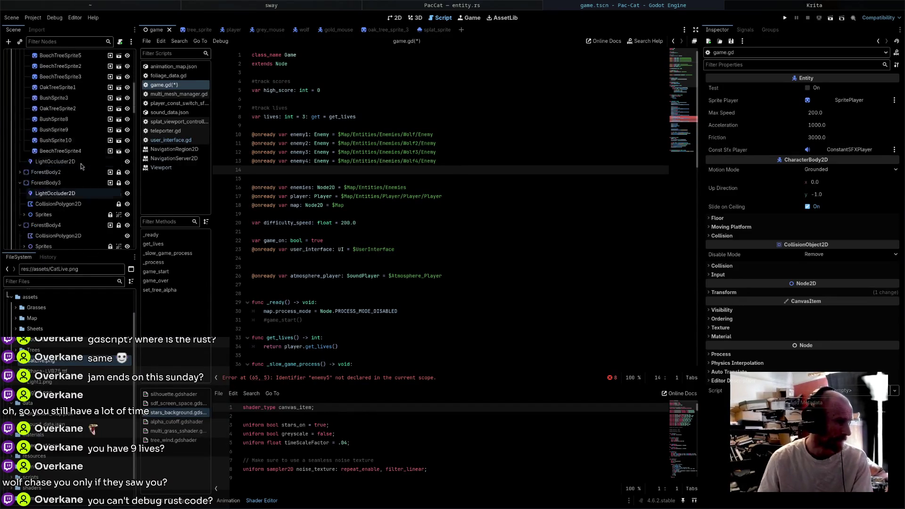
{"action": "scroll", "coordinate": [21, 148], "scroll_direction": "up", "scroll_amount": 3}
{"action": "left_click", "coordinate": [16, 125]}
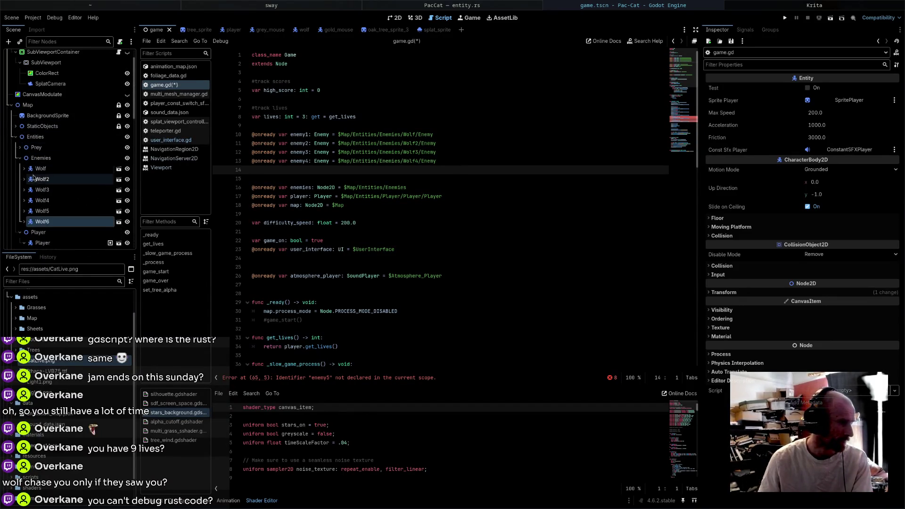
{"action": "left_click", "coordinate": [23, 212]}
{"action": "mouse_move", "coordinate": [48, 221]}
{"action": "left_mouse_down"}
{"action": "mouse_move", "coordinate": [301, 224]}
{"action": "mouse_move", "coordinate": [311, 170]}
{"action": "left_mouse_up"}
{"action": "scroll", "coordinate": [75, 224], "scroll_direction": "down", "scroll_amount": 4}
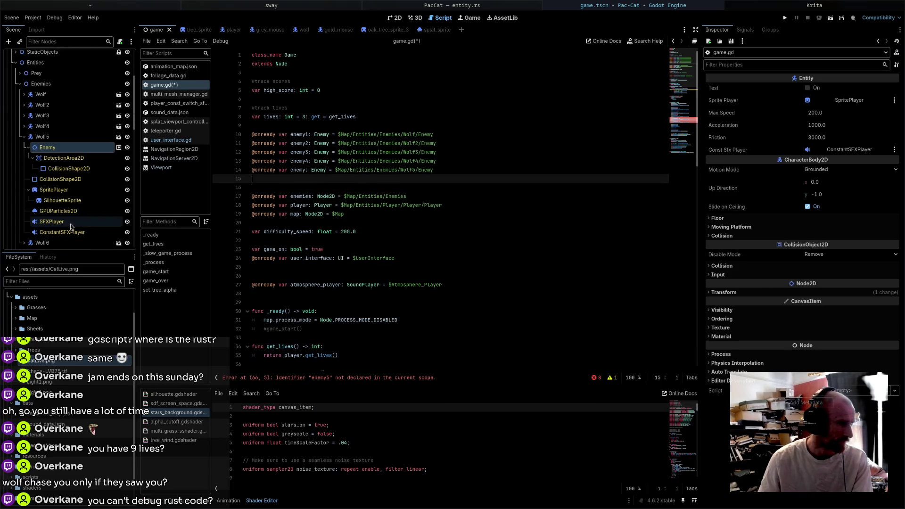
{"action": "left_click", "coordinate": [27, 148]}
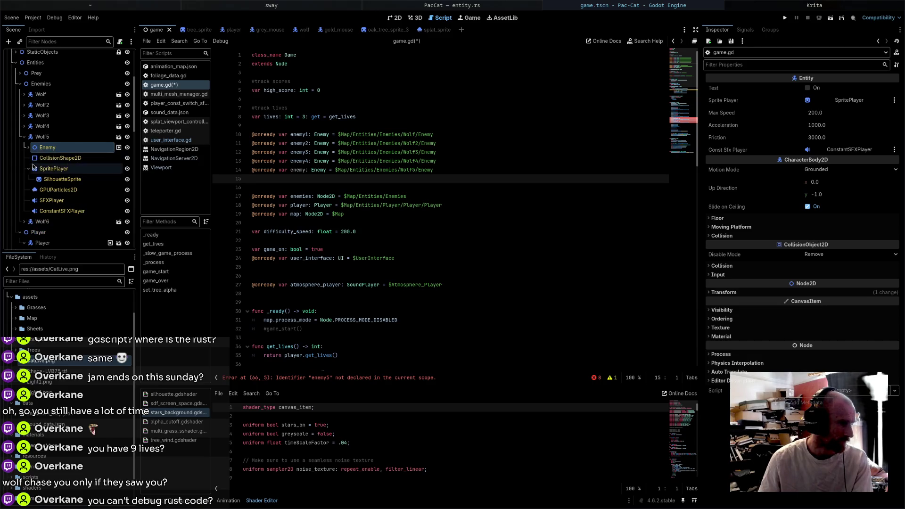
{"action": "left_click", "coordinate": [24, 137]}
{"action": "left_click", "coordinate": [24, 147]}
{"action": "mouse_move", "coordinate": [47, 158]}
{"action": "left_mouse_down"}
{"action": "mouse_move", "coordinate": [349, 206]}
{"action": "mouse_move", "coordinate": [351, 180]}
{"action": "left_mouse_up"}
- Rename the new references to enemy5 and enemy6 and save the script
{"action": "left_click", "coordinate": [306, 170]}
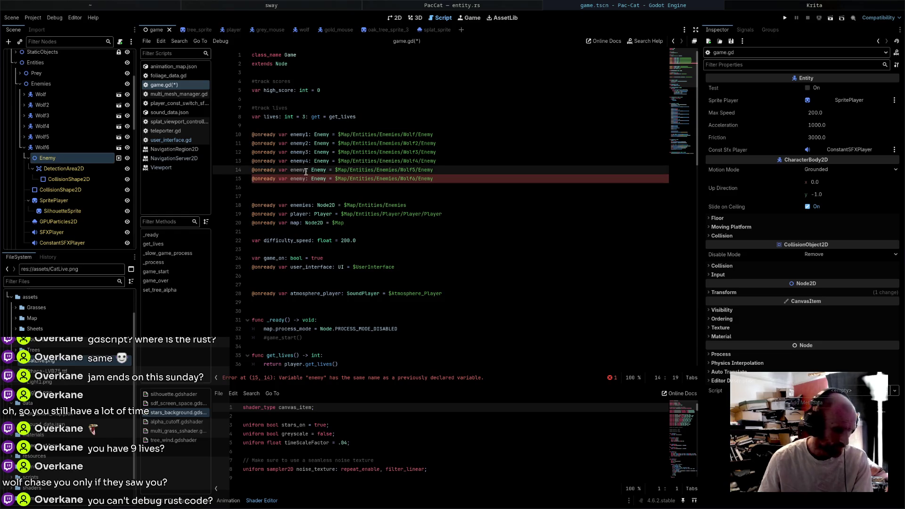
{"action": "type", "text": "5"}
{"action": "left_click", "coordinate": [306, 179]}
{"action": "type", "text": "6"}
{"action": "left_click", "coordinate": [330, 196]}
{"action": "key", "text": "ctrl+s"}
- Scroll through game.gd and run the game to play-test the wolves
{"action": "scroll", "coordinate": [399, 207], "scroll_direction": "down", "scroll_amount": 1}
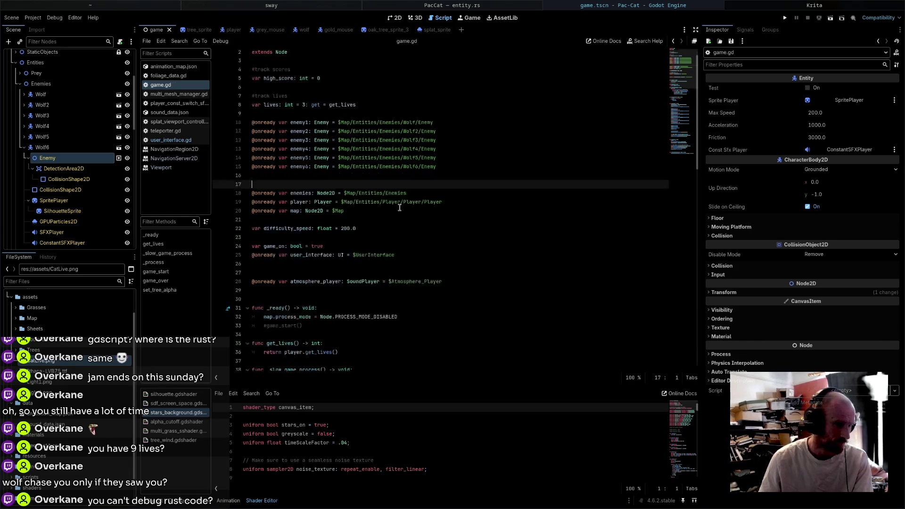
{"action": "scroll", "coordinate": [399, 208], "scroll_direction": "down", "scroll_amount": 8}
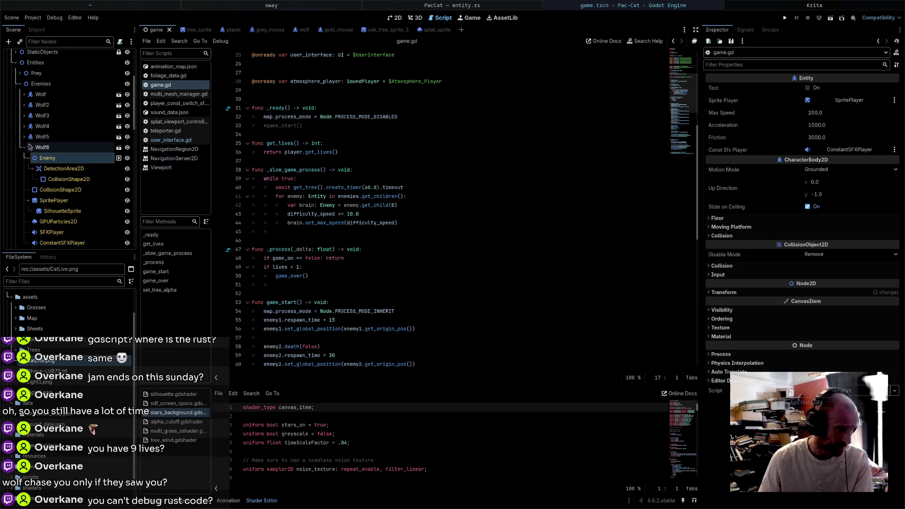
{"action": "scroll", "coordinate": [519, 242], "scroll_direction": "down", "scroll_amount": 4}
{"action": "scroll", "coordinate": [523, 249], "scroll_direction": "down", "scroll_amount": 6}
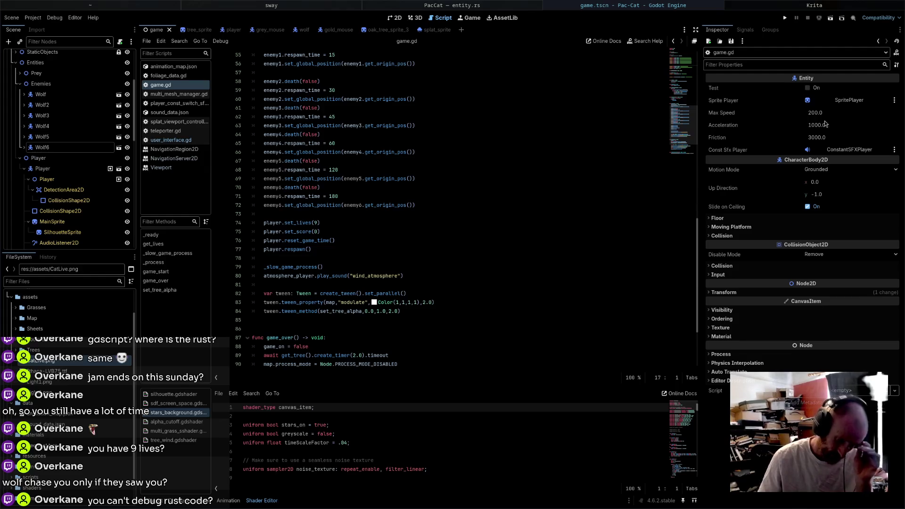
{"action": "left_click", "coordinate": [786, 18]}
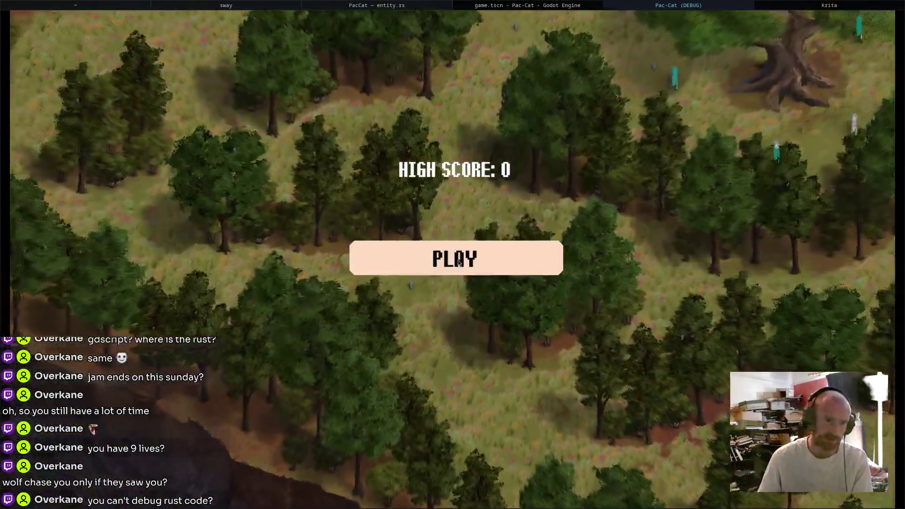
- Start a round, then select the Map node to inspect its properties
{"action": "left_click", "coordinate": [434, 267]}
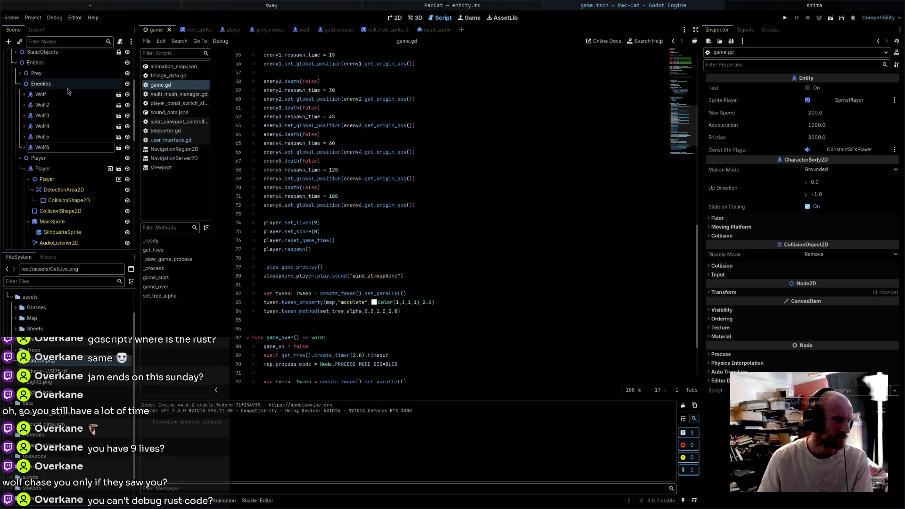
{"action": "scroll", "coordinate": [81, 93], "scroll_direction": "up", "scroll_amount": 5}
{"action": "left_click", "coordinate": [78, 130]}
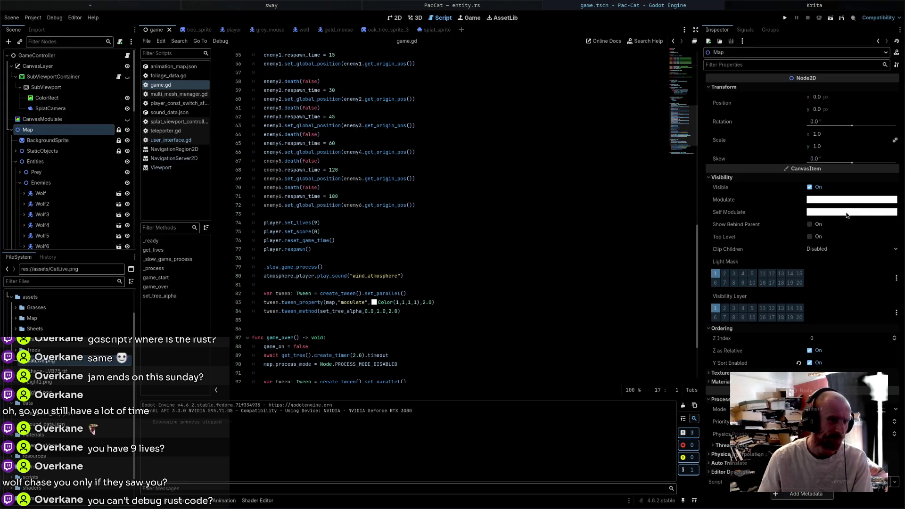
- Relaunch and play a round to score 1129 with eight lives, then close the debug window
{"action": "left_click", "coordinate": [785, 17]}
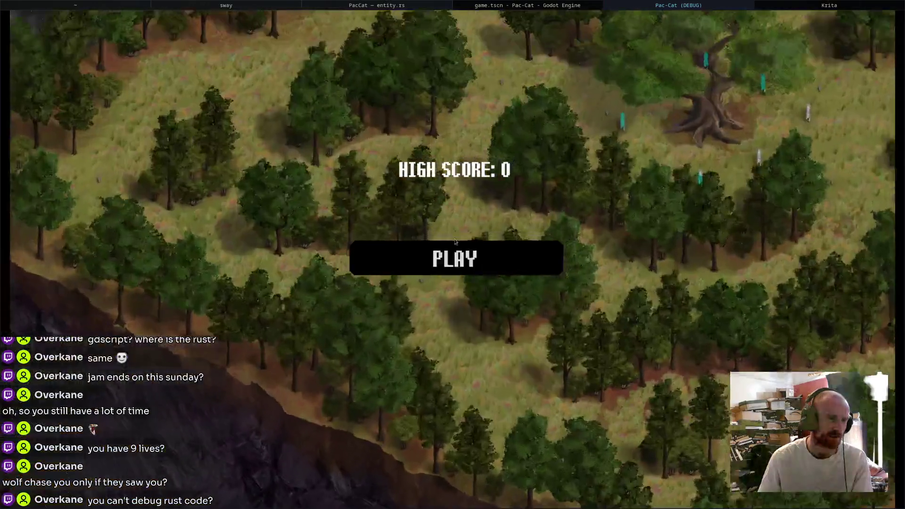
{"action": "left_click", "coordinate": [456, 243]}
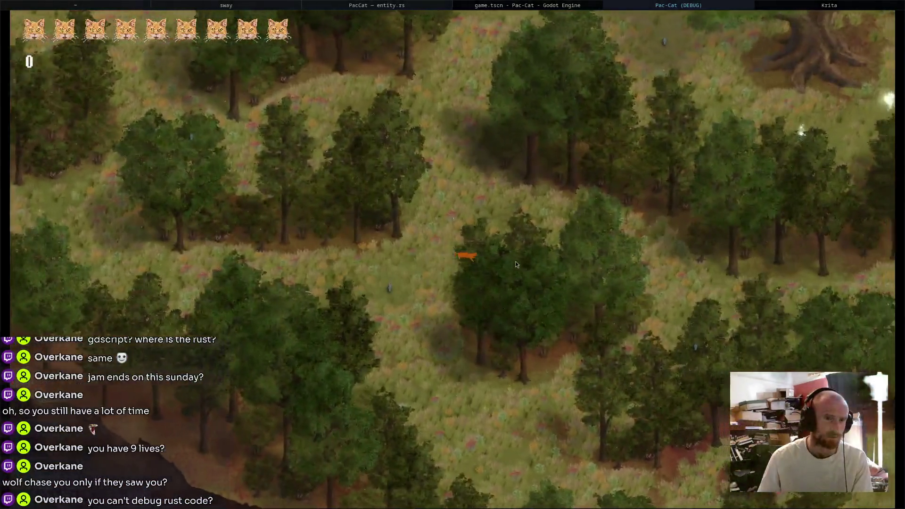
{"action": "mouse_move", "coordinate": [516, 262]}
{"action": "left_mouse_down"}
{"action": "mouse_move", "coordinate": [670, 145]}
{"action": "mouse_move", "coordinate": [736, 41]}
{"action": "mouse_move", "coordinate": [439, 92]}
{"action": "mouse_move", "coordinate": [497, 96]}
{"action": "mouse_move", "coordinate": [448, 107]}
{"action": "mouse_move", "coordinate": [415, 165]}
{"action": "mouse_move", "coordinate": [361, 221]}
{"action": "left_mouse_up"}
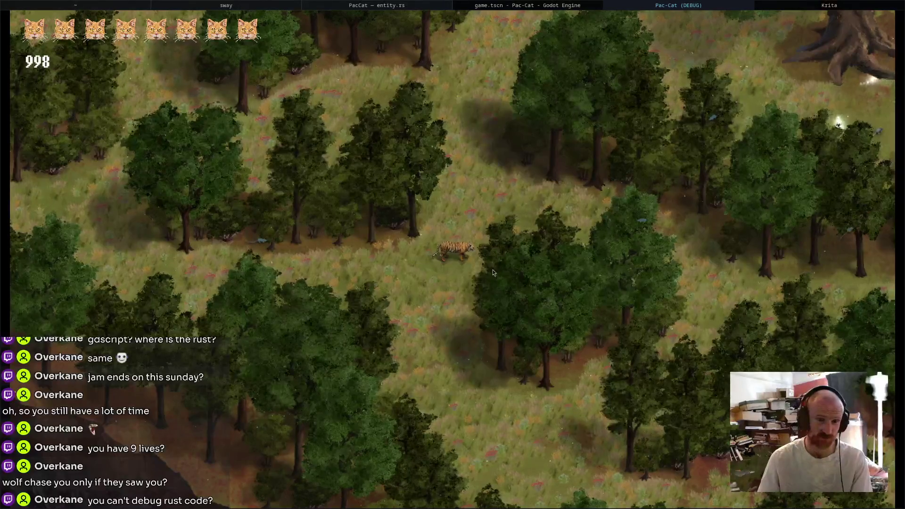
{"action": "key", "text": "Right"}
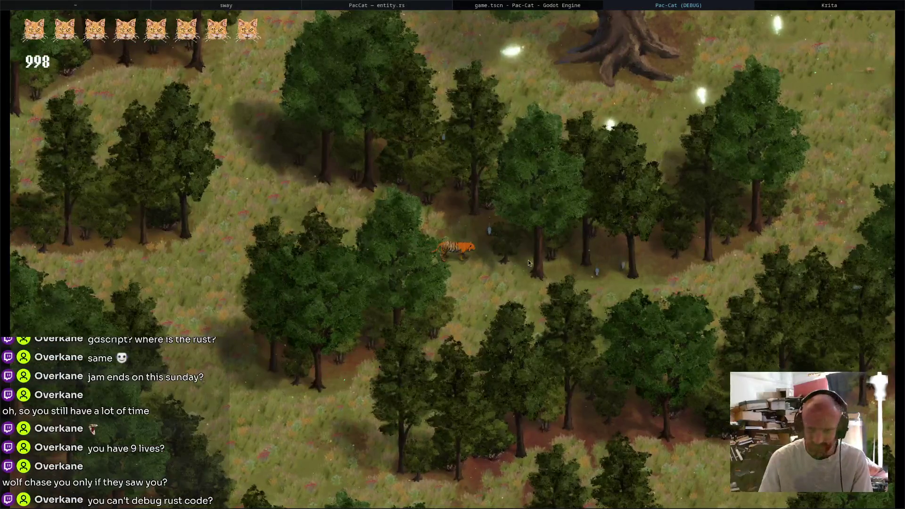
{"action": "key", "text": "Right"}
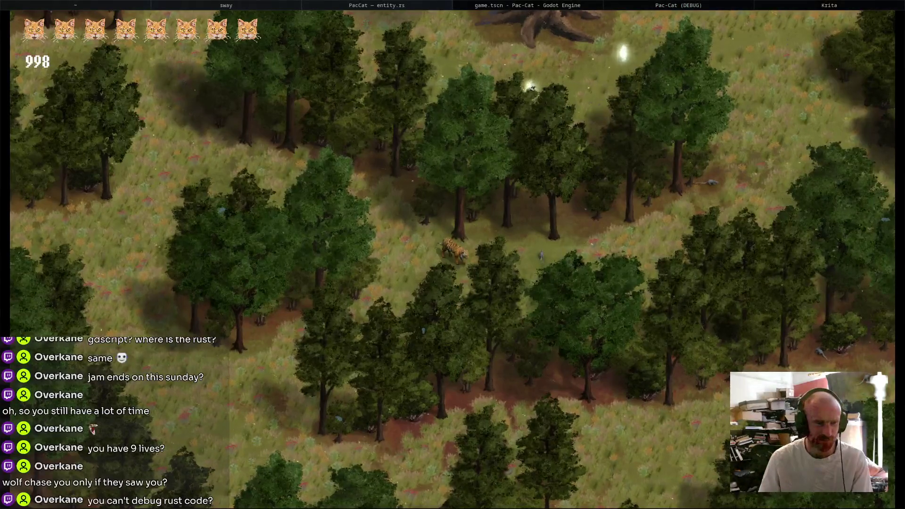
{"action": "key", "text": "Down"}
{"action": "key", "text": "Up"}
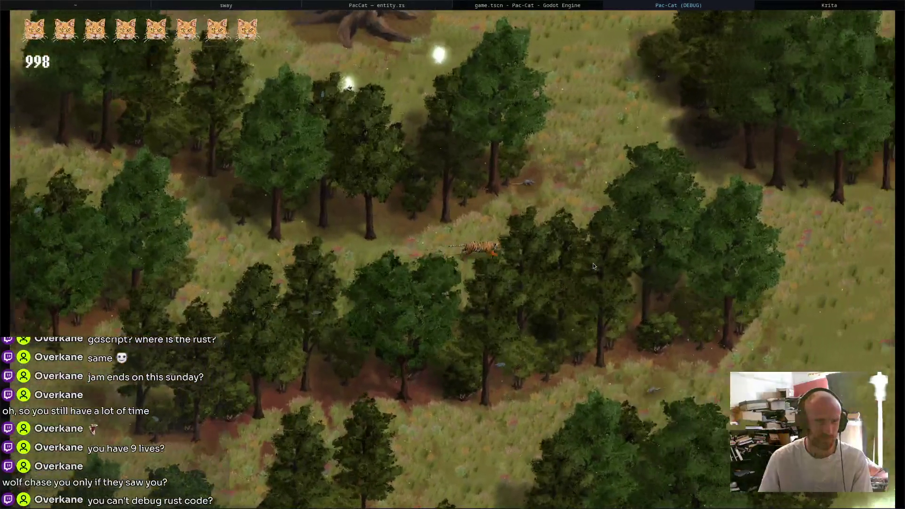
{"action": "key", "text": "Right"}
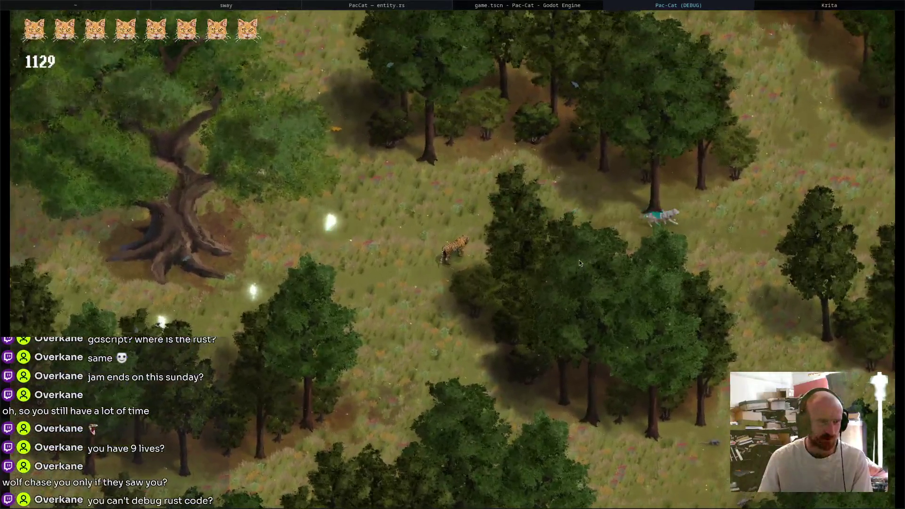
{"action": "key", "text": "Left"}
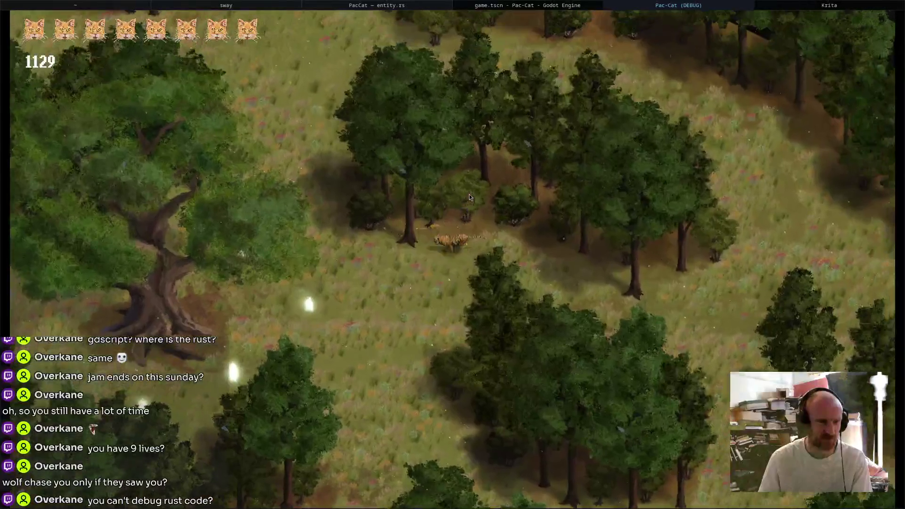
{"action": "key", "text": "Left"}
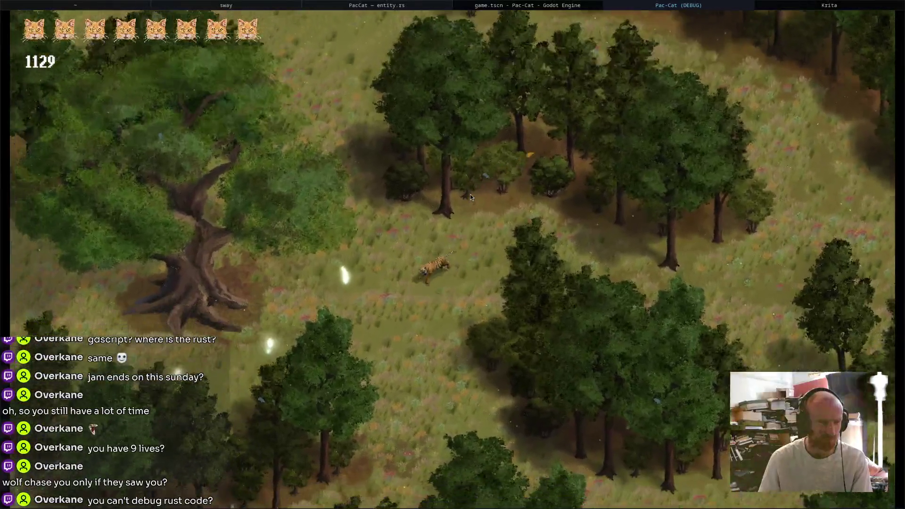
{"action": "key", "text": "Left"}
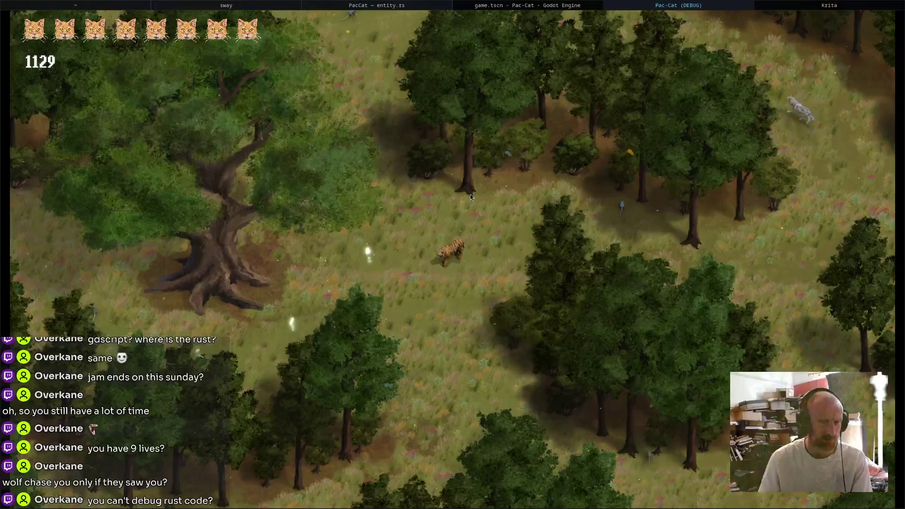
{"action": "middle_click", "coordinate": [678, 6]}
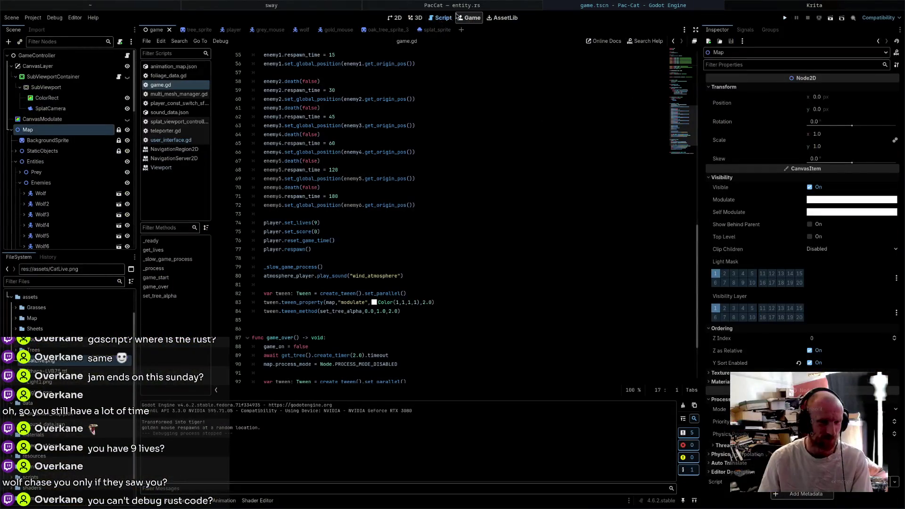
- Add 'await get_tree().create_timer(0.1).timeout' after the enemy1 reset, save, and run the project
{"action": "scroll", "coordinate": [456, 194], "scroll_direction": "up", "scroll_amount": 2}
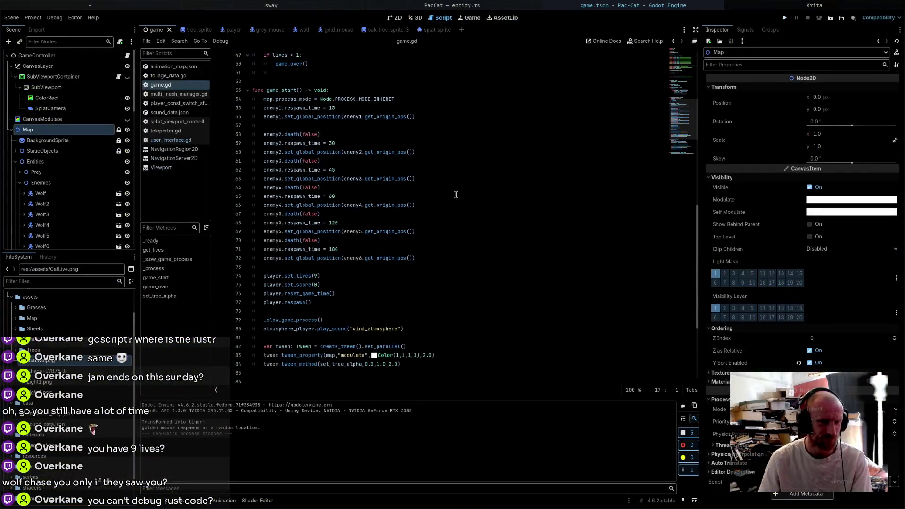
{"action": "left_click", "coordinate": [363, 127]}
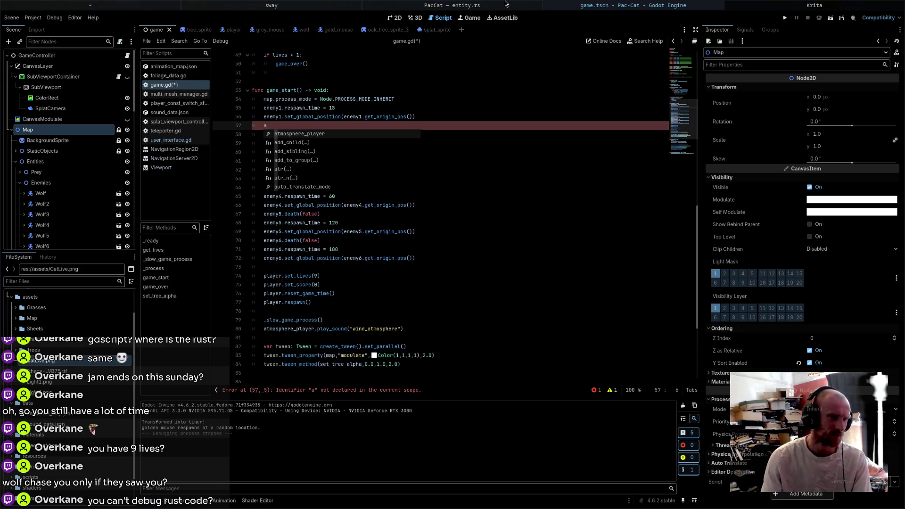
{"action": "key", "text": "Escape"}
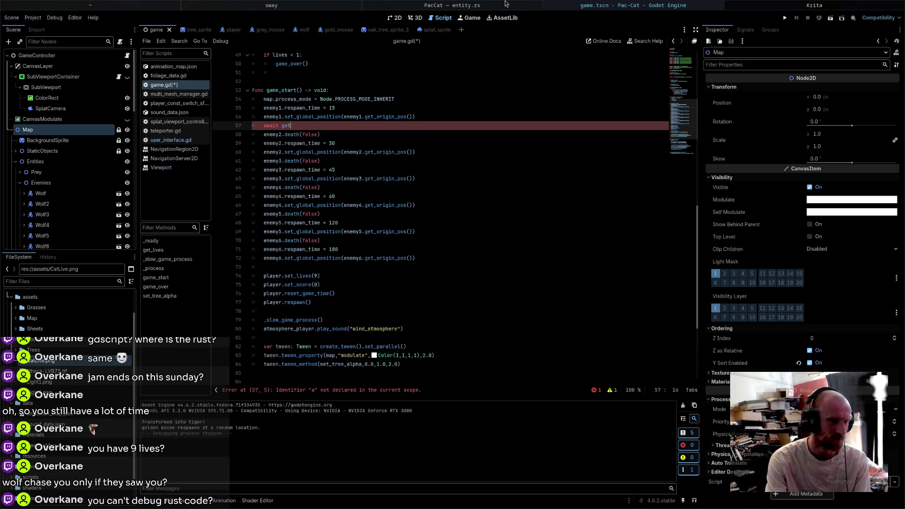
{"action": "type", "text": "create_timer(0"}
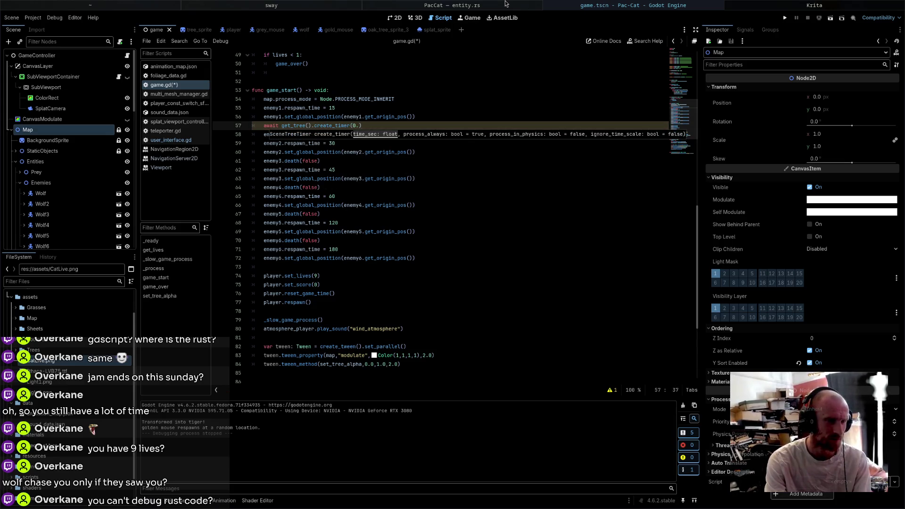
{"action": "type", "text": "."}
{"action": "key", "text": "Return"}
{"action": "key", "text": "ctrl+s"}
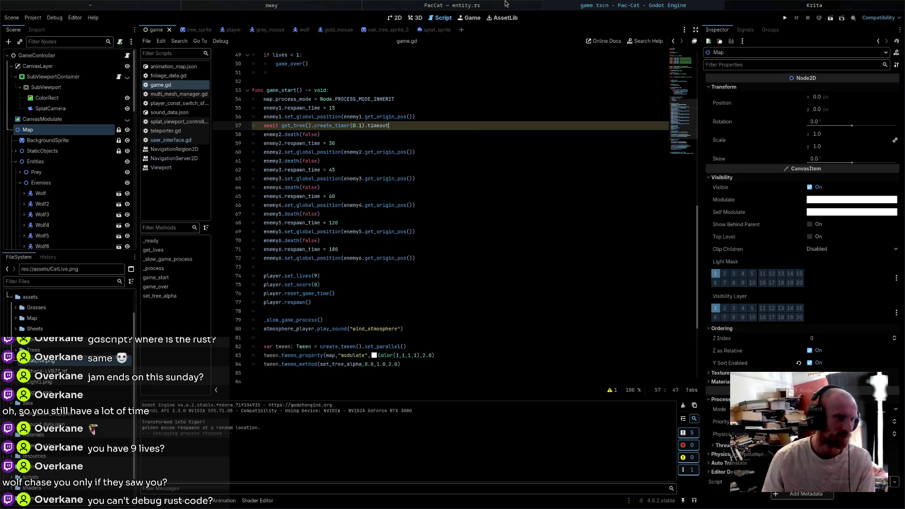
{"action": "left_click", "coordinate": [793, 17]}
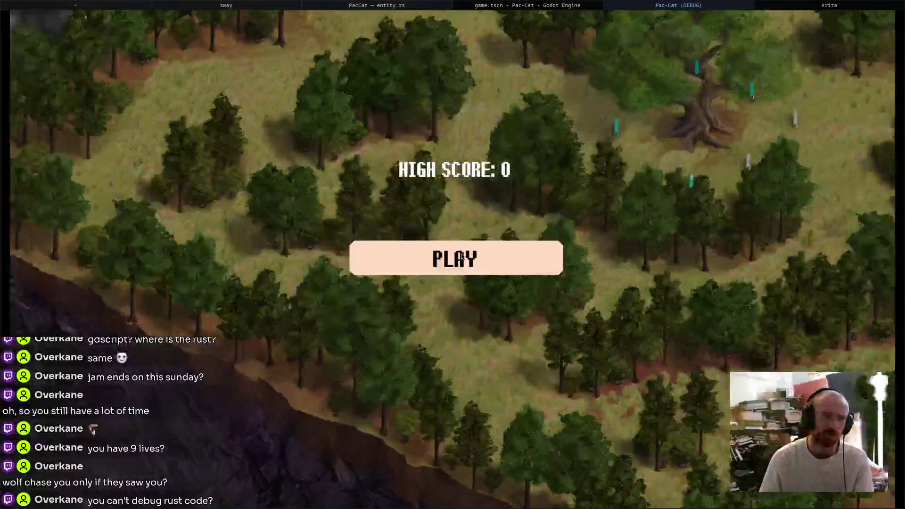
- Start a new round and steer the cat around the big oak, collecting points
{"action": "left_click", "coordinate": [475, 267]}
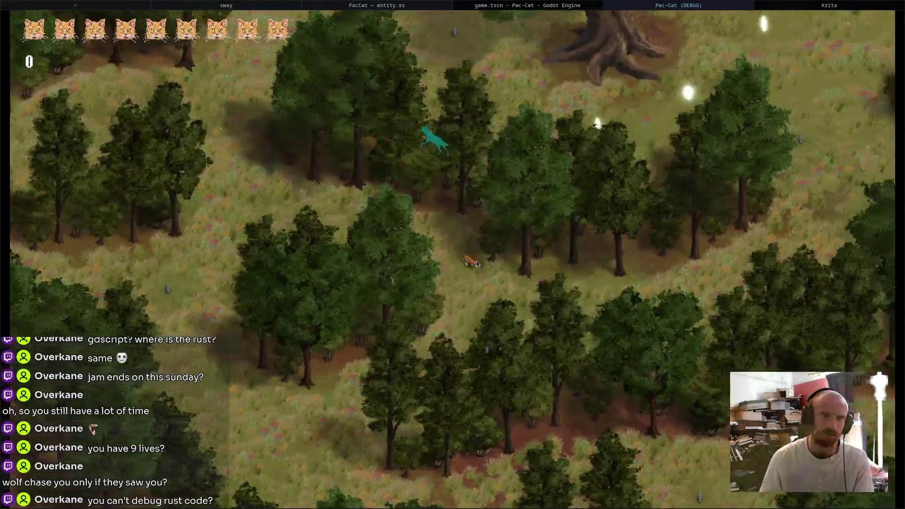
{"action": "key", "text": "d"}
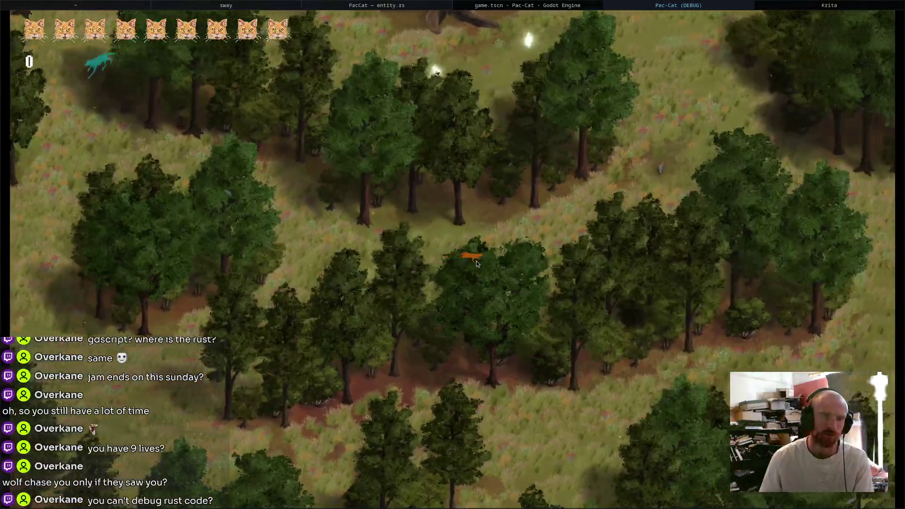
{"action": "key", "text": "w"}
{"action": "key", "text": "w"}
{"action": "key", "text": "a"}
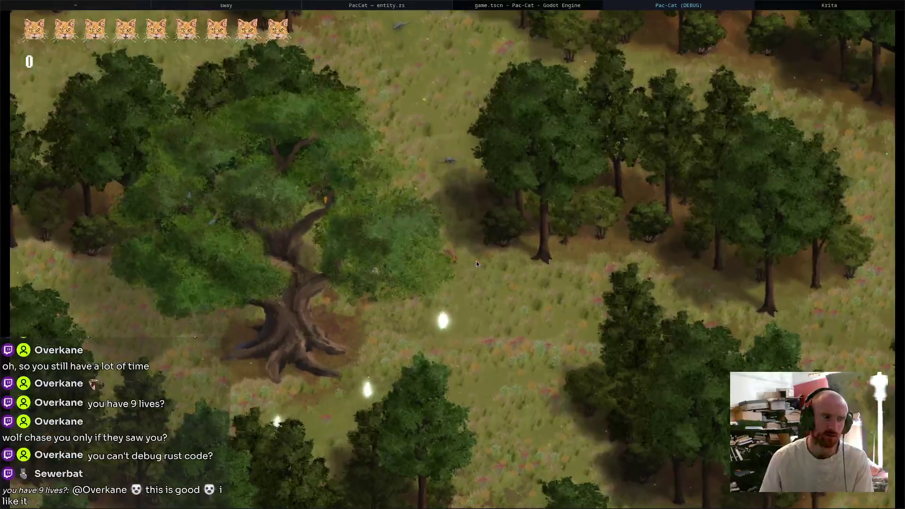
{"action": "key", "text": "a"}
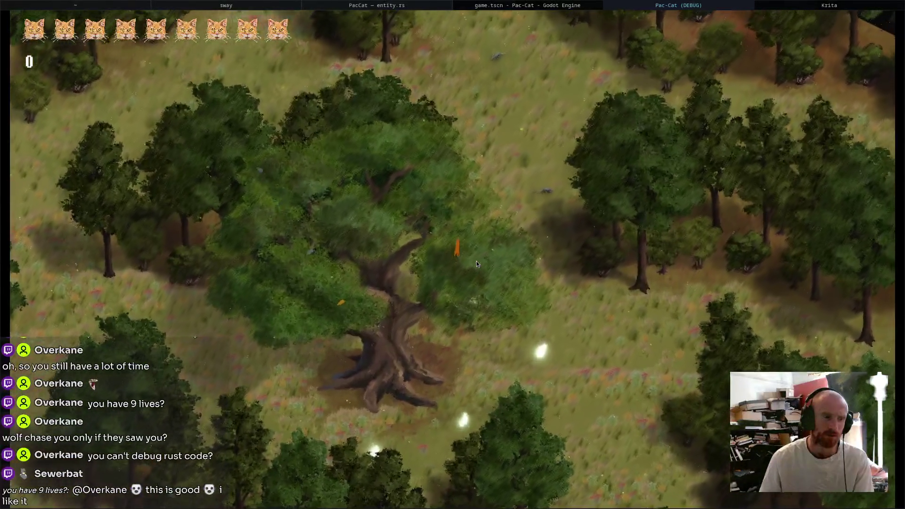
{"action": "key", "text": "s"}
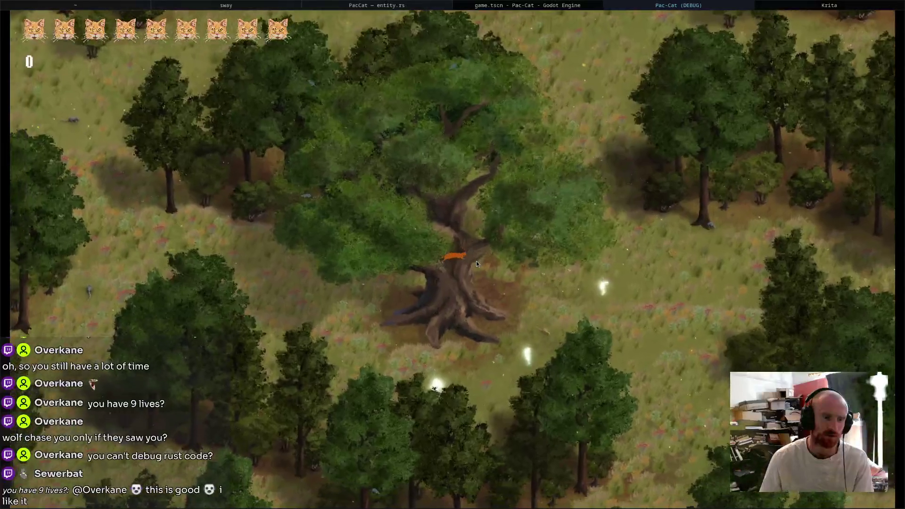
{"action": "key", "text": "d"}
{"action": "key", "text": "s"}
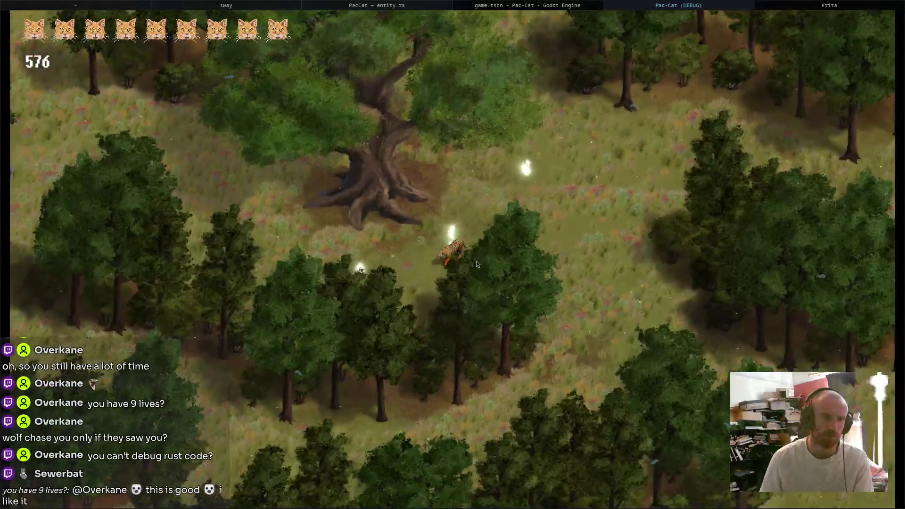
{"action": "key", "text": "Right"}
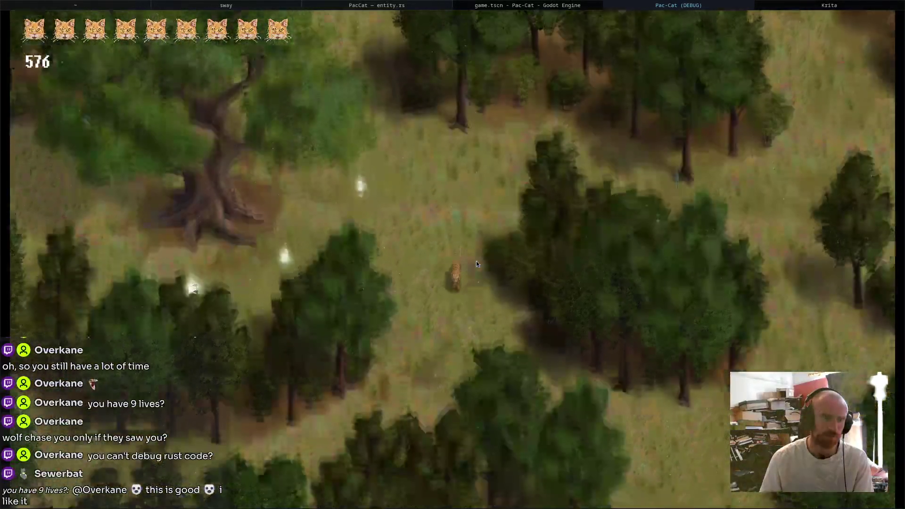
{"action": "key", "text": "Down"}
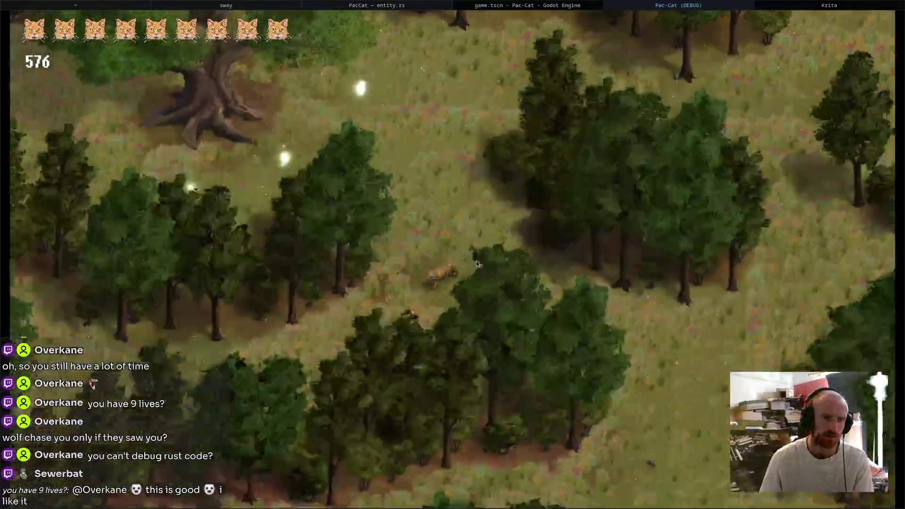
{"action": "key", "text": "Left"}
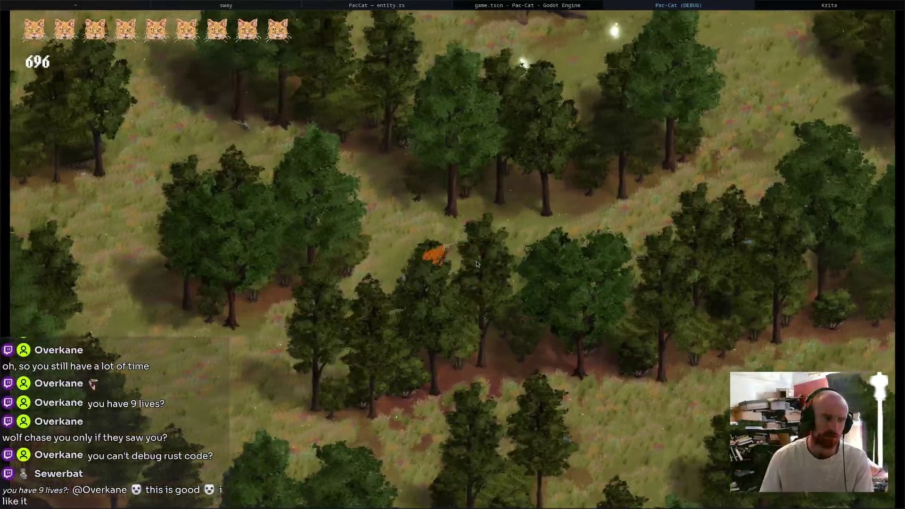
- Keep dodging the wolves across the slopes, reaching score 1746 with all nine lives
{"action": "key", "text": "Up"}
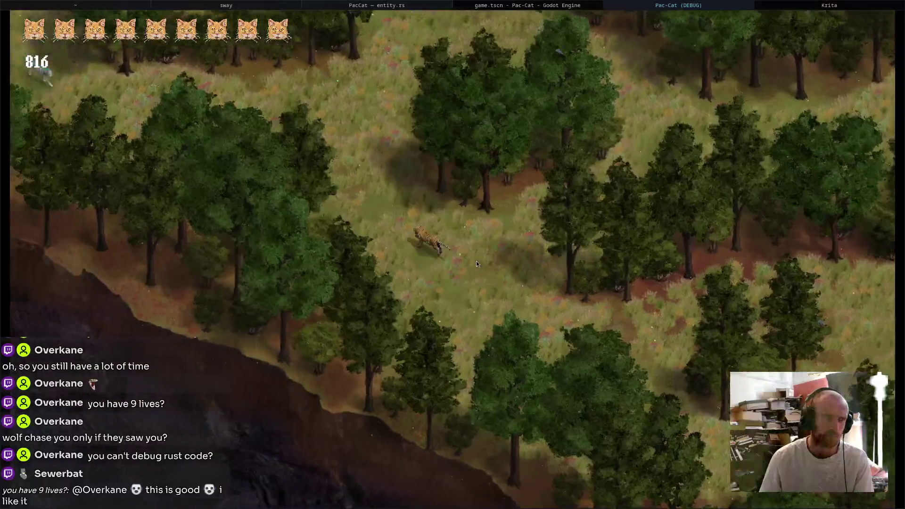
{"action": "key", "text": "Left"}
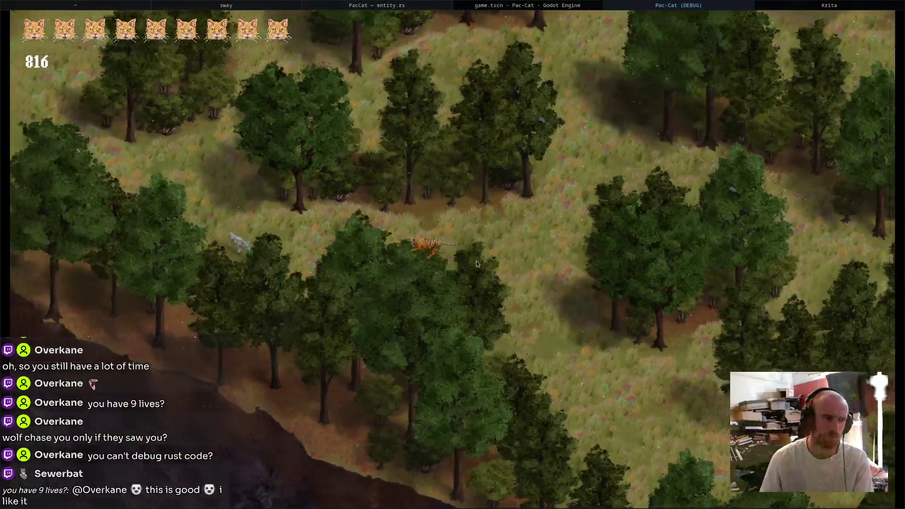
{"action": "key", "text": "Up"}
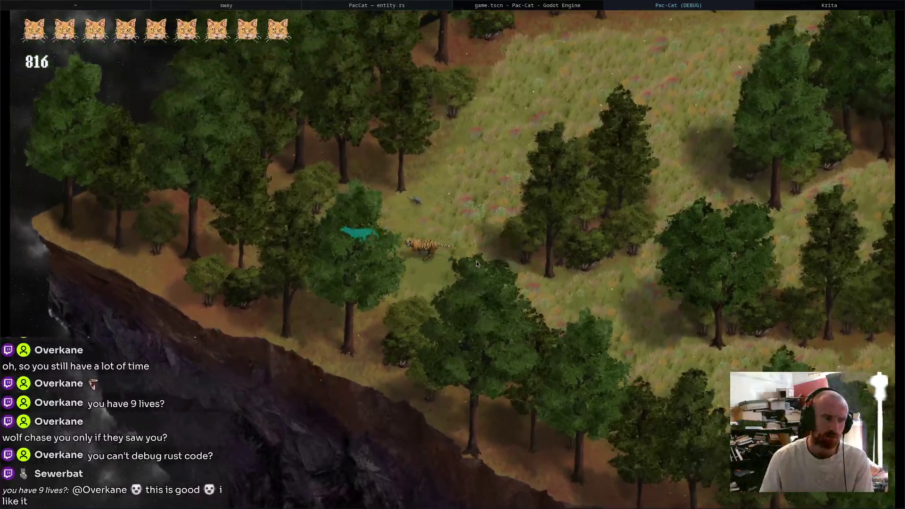
{"action": "key", "text": "Right"}
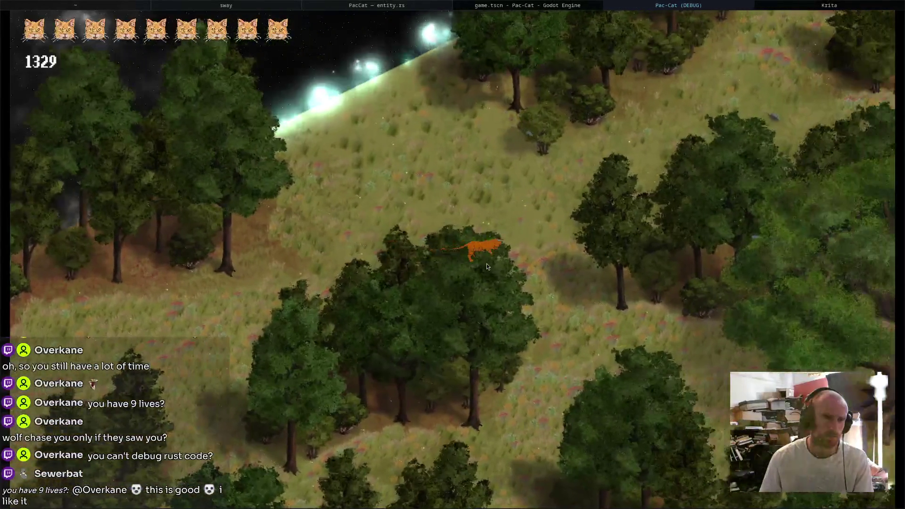
{"action": "key", "text": "Up"}
{"action": "key", "text": "Right"}
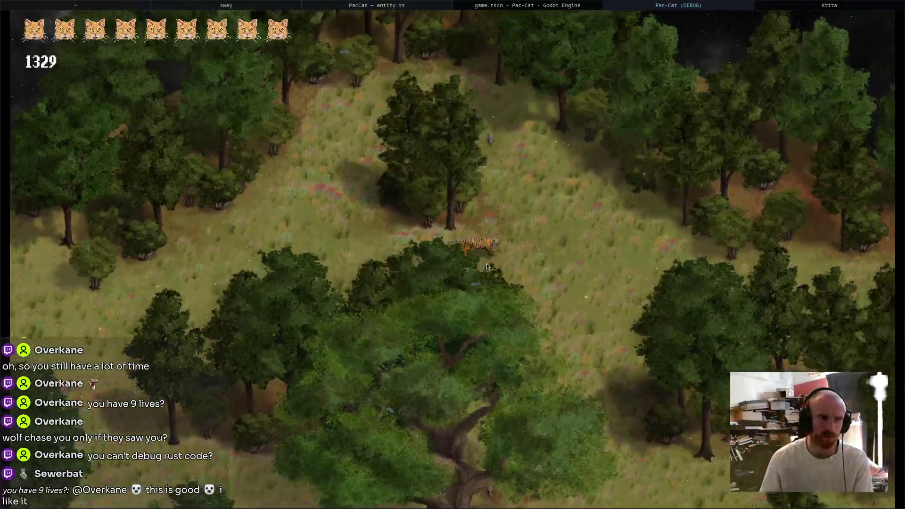
{"action": "key", "text": "Left"}
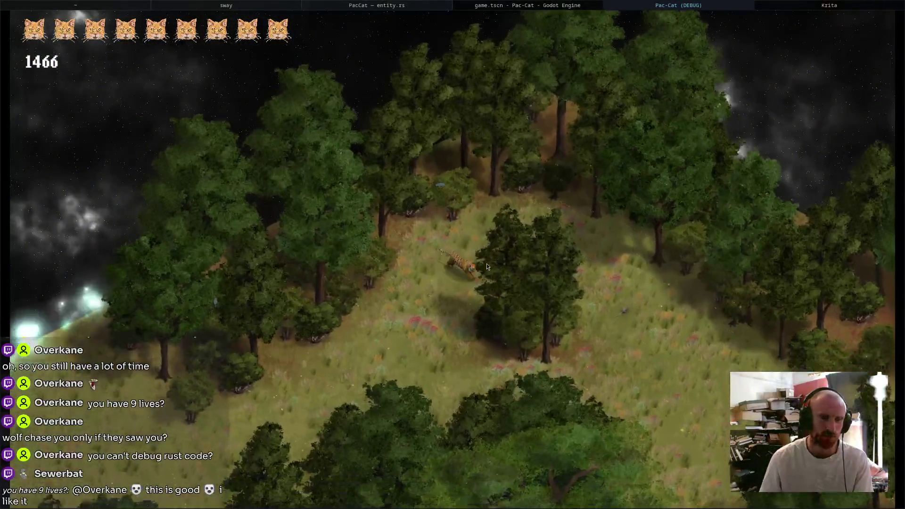
{"action": "key", "text": "Down"}
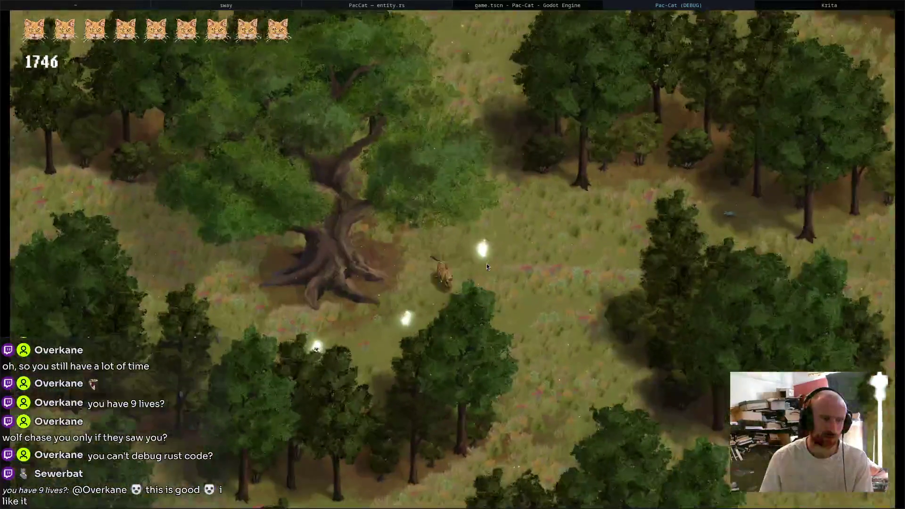
{"action": "key", "text": "Left"}
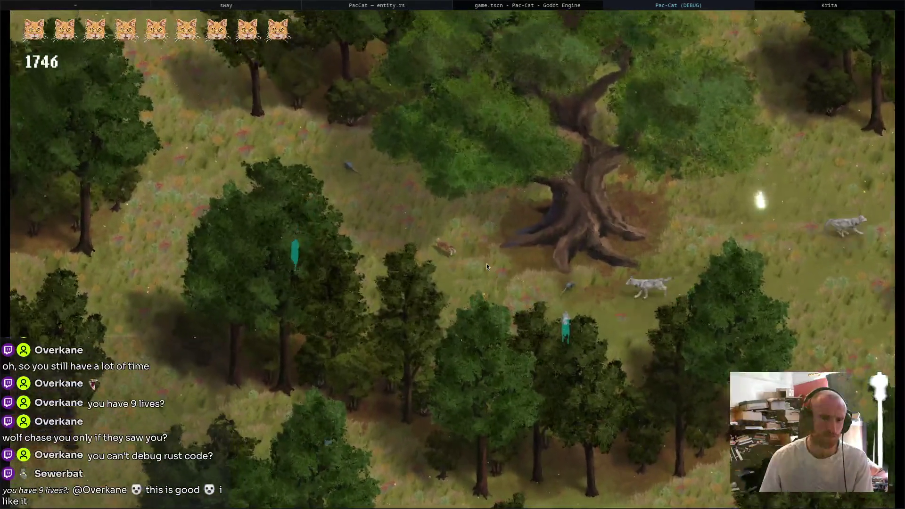
{"action": "key", "text": "Right"}
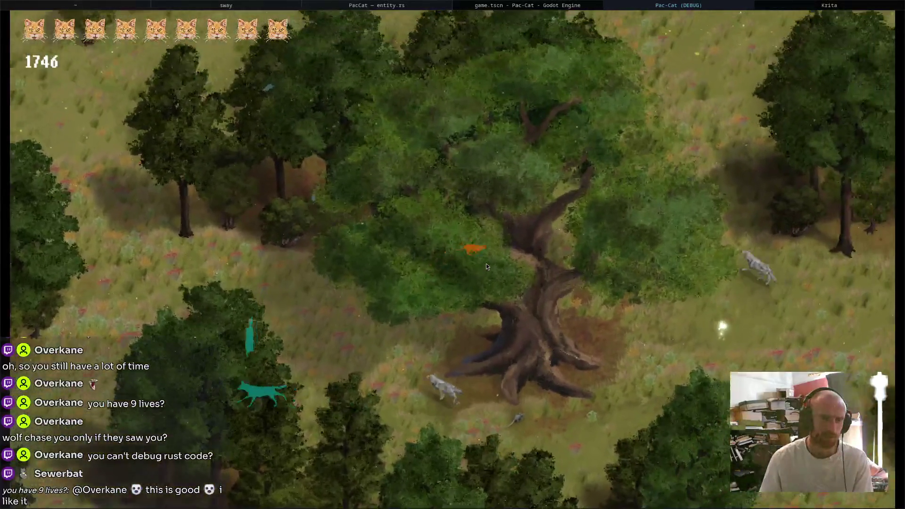
{"action": "key", "text": "Down"}
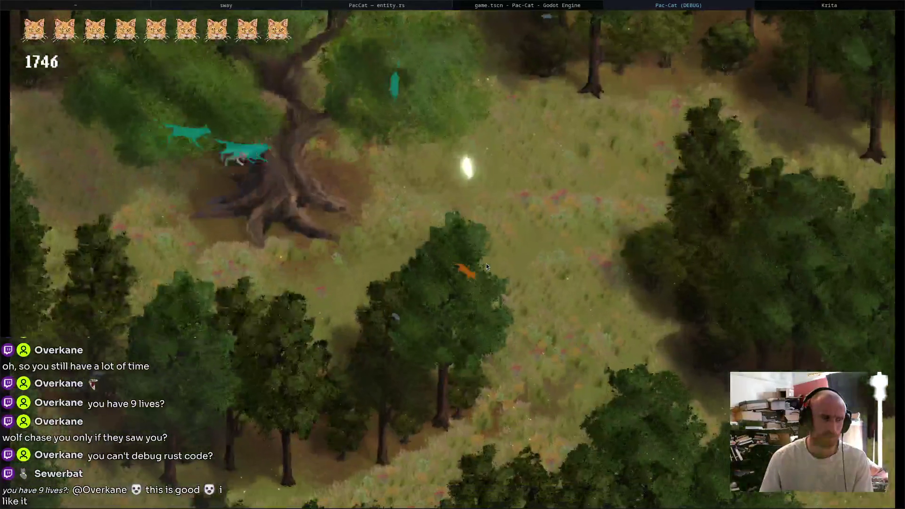
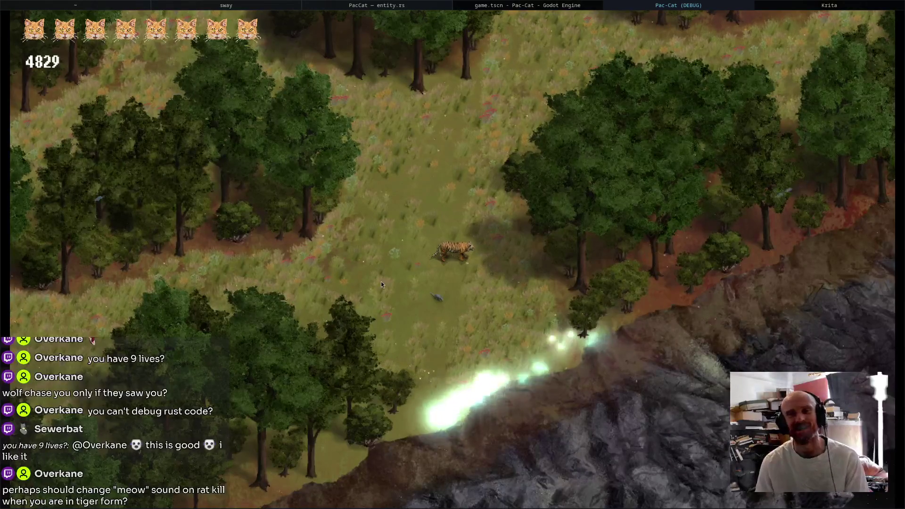
- Steer the tiger up and left, then close the Pac-Cat debug window
{"action": "key", "text": "Up"}
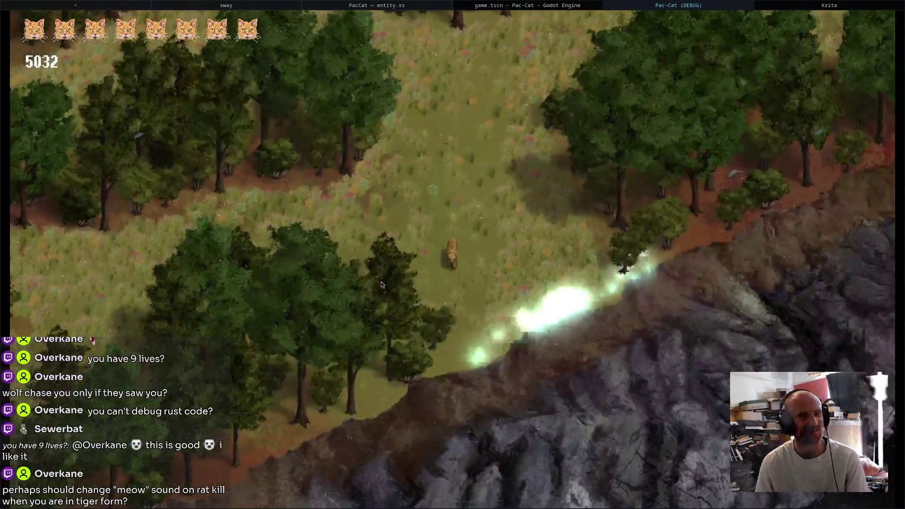
{"action": "key", "text": "Left"}
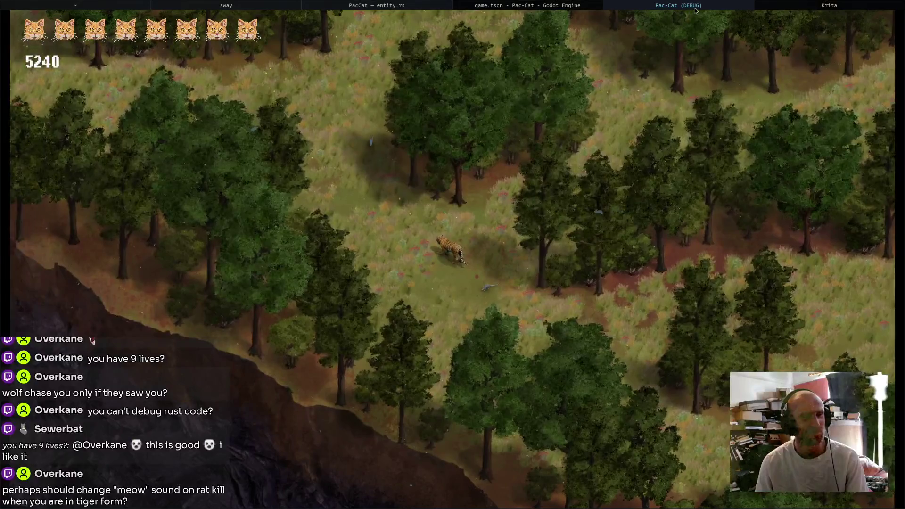
{"action": "middle_click", "coordinate": [695, 9]}
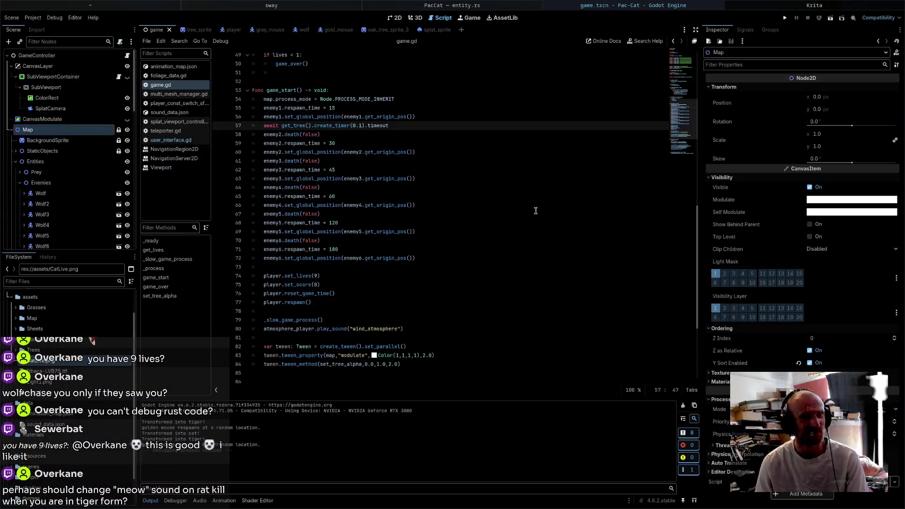
- Open player.rs in Zed beside enemy.rs, at the tiger-form kill code playing tiger_attack
{"action": "left_click", "coordinate": [471, 5]}
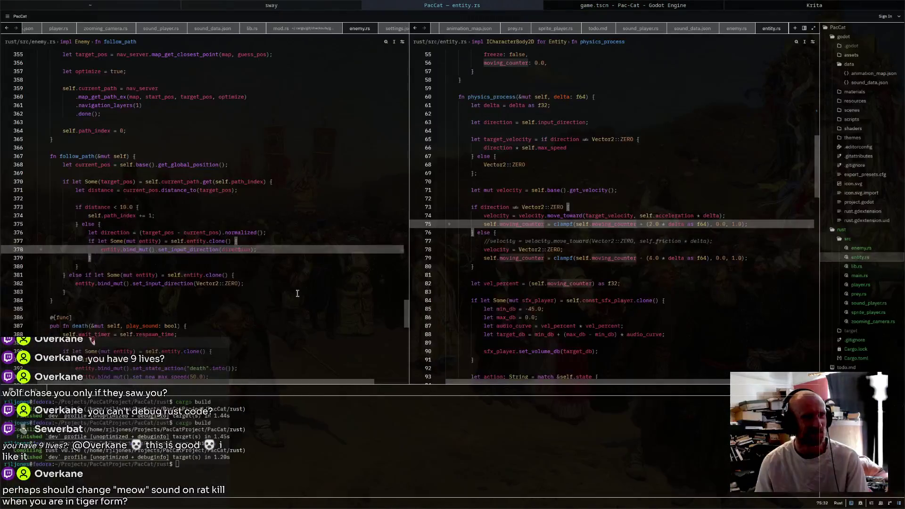
{"action": "scroll", "coordinate": [580, 308], "scroll_direction": "down", "scroll_amount": 15}
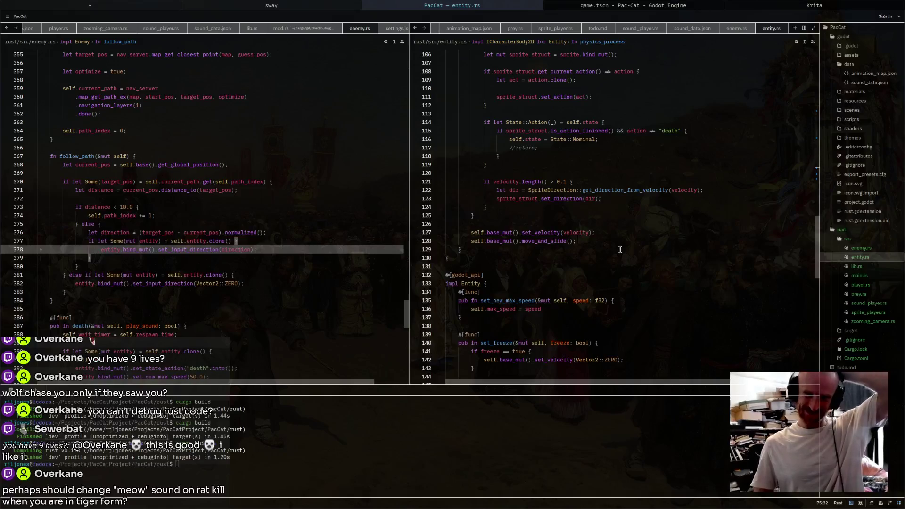
{"action": "scroll", "coordinate": [619, 241], "scroll_direction": "up", "scroll_amount": 15}
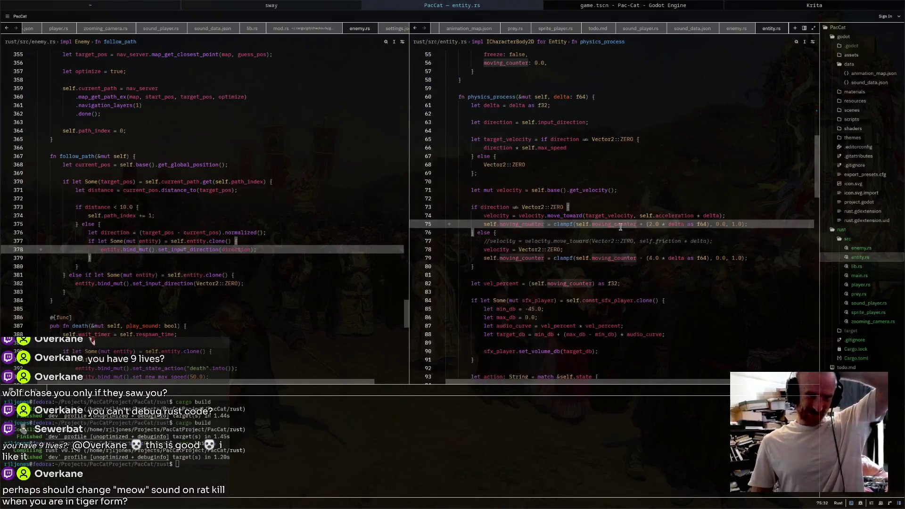
{"action": "scroll", "coordinate": [620, 227], "scroll_direction": "up", "scroll_amount": 10}
{"action": "scroll", "coordinate": [618, 224], "scroll_direction": "down", "scroll_amount": 13}
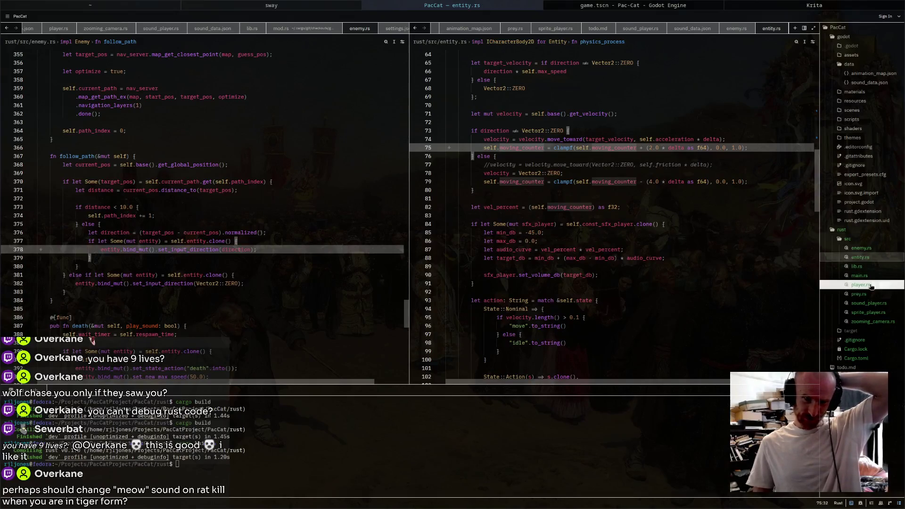
{"action": "left_click", "coordinate": [863, 285]}
{"action": "scroll", "coordinate": [624, 249], "scroll_direction": "up", "scroll_amount": 11}
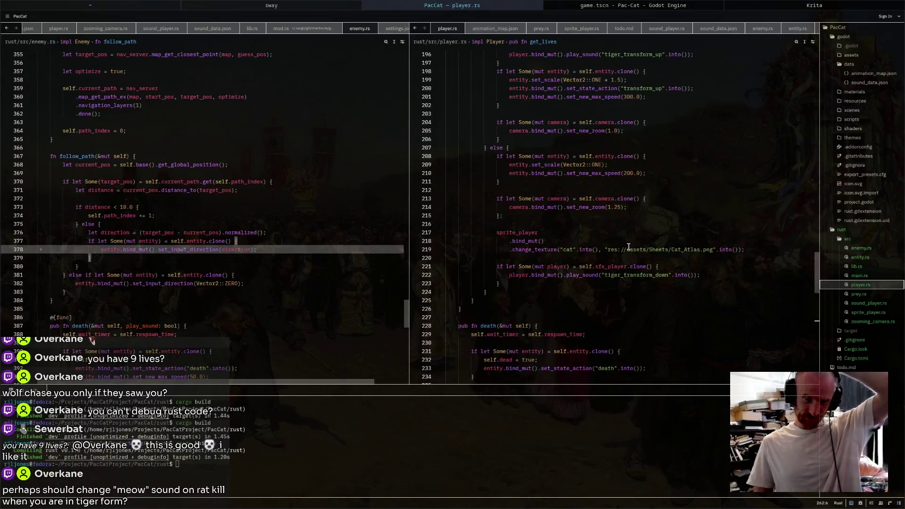
{"action": "scroll", "coordinate": [635, 246], "scroll_direction": "up", "scroll_amount": 4}
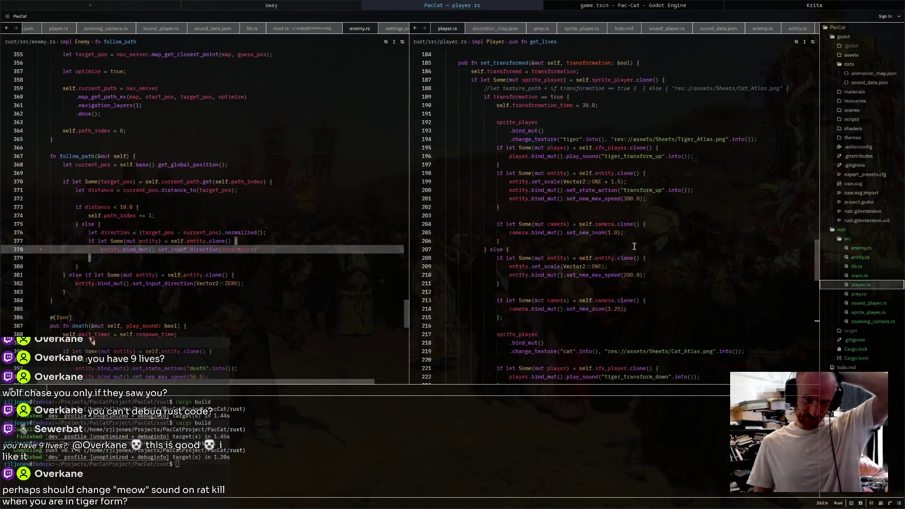
{"action": "scroll", "coordinate": [634, 247], "scroll_direction": "up", "scroll_amount": 15}
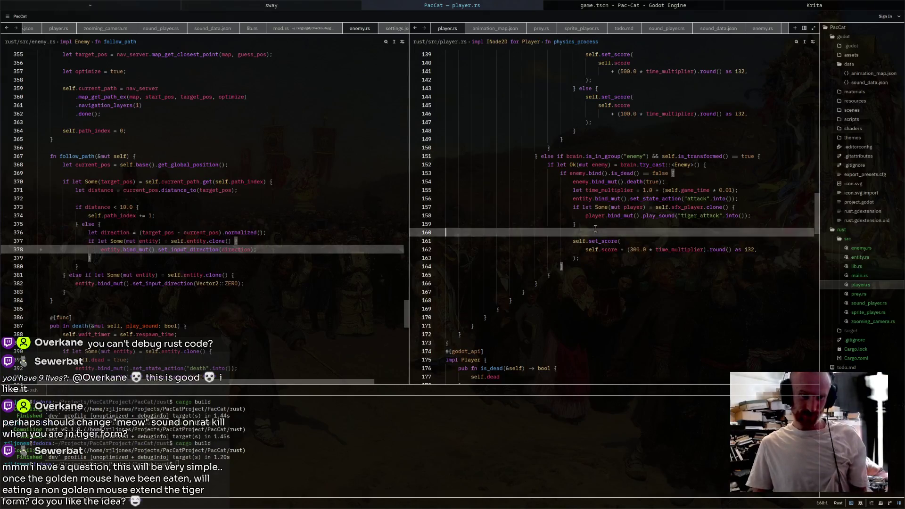
- Copy the tiger_attack sound block and paste it after the cat_attack block in the prey code
{"action": "left_click_drag", "start_coordinate": [578, 225], "coordinate": [574, 207]}
{"action": "key", "text": "ctrl+c"}
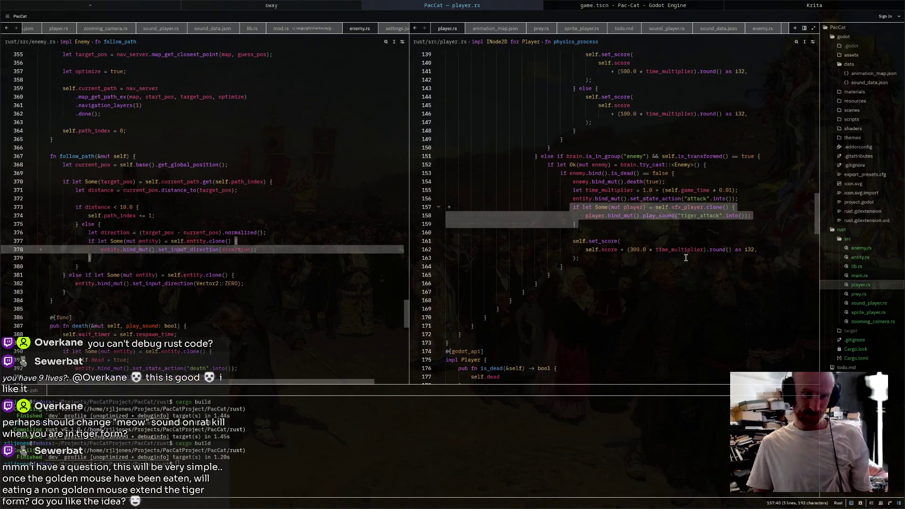
{"action": "scroll", "coordinate": [686, 258], "scroll_direction": "up", "scroll_amount": 9}
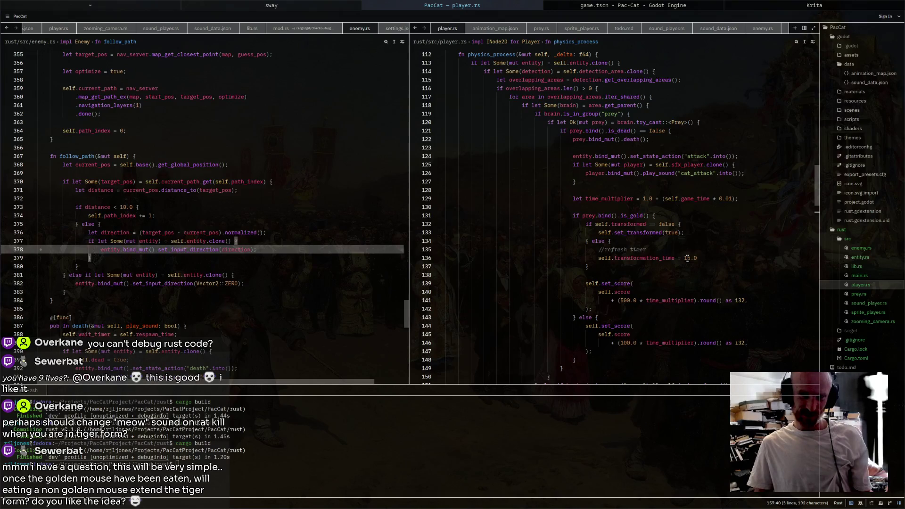
{"action": "left_click", "coordinate": [594, 181]}
{"action": "key", "text": "Return"}
{"action": "key", "text": "Return"}
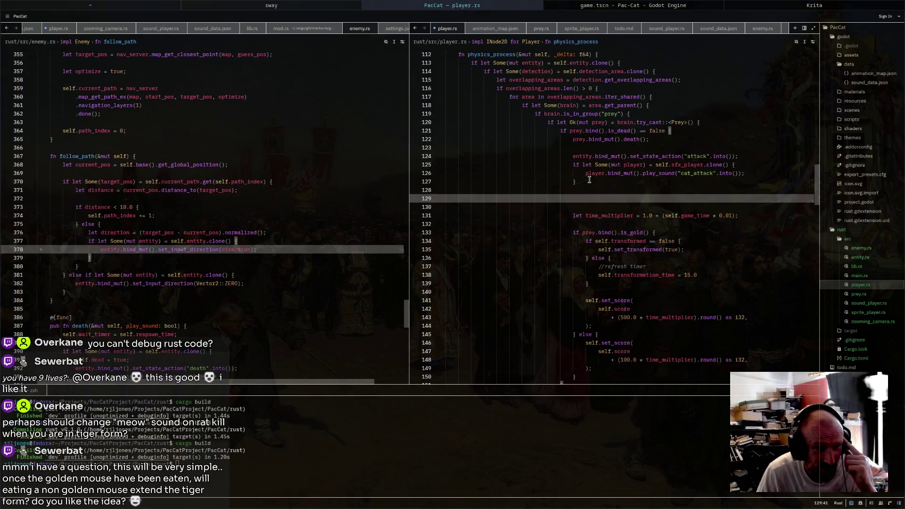
{"action": "key", "text": "ctrl+v"}
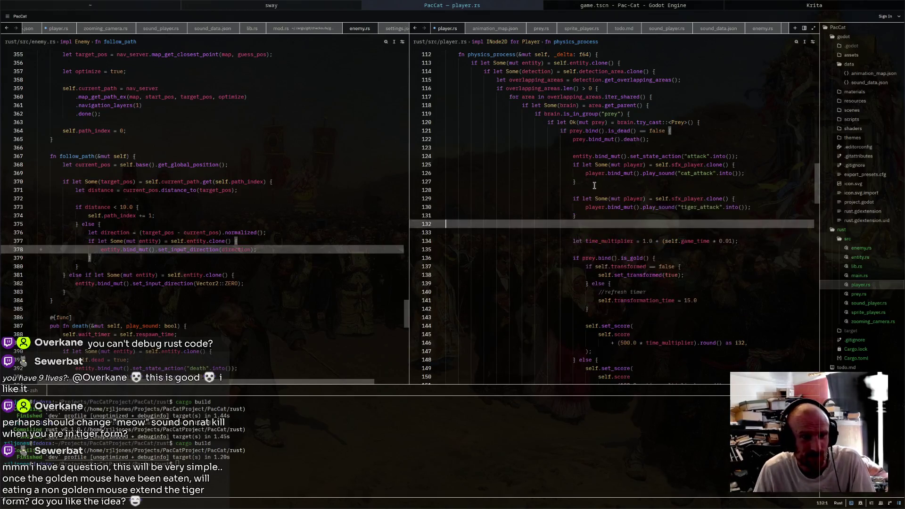
- Undo the paste and add an if self.transformed == false / else block in the prey sound code
{"action": "key", "text": "ctrl+z"}
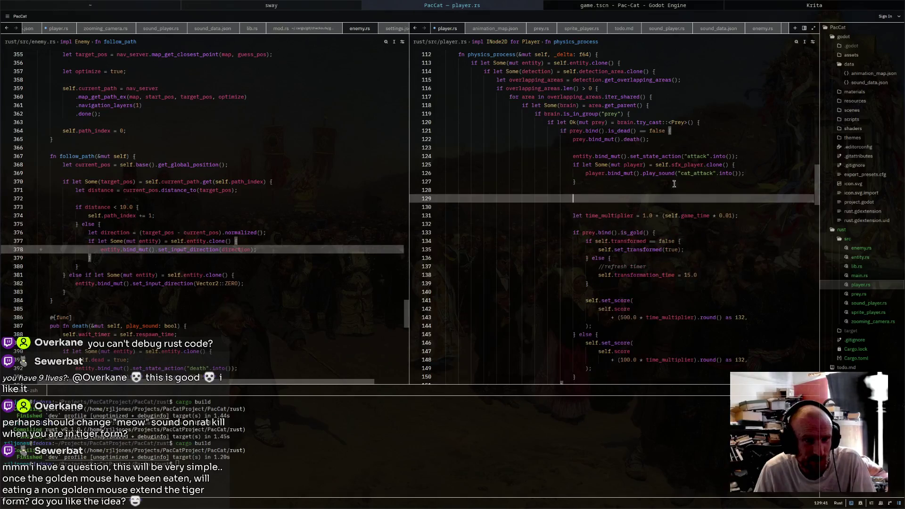
{"action": "left_click", "coordinate": [751, 166]}
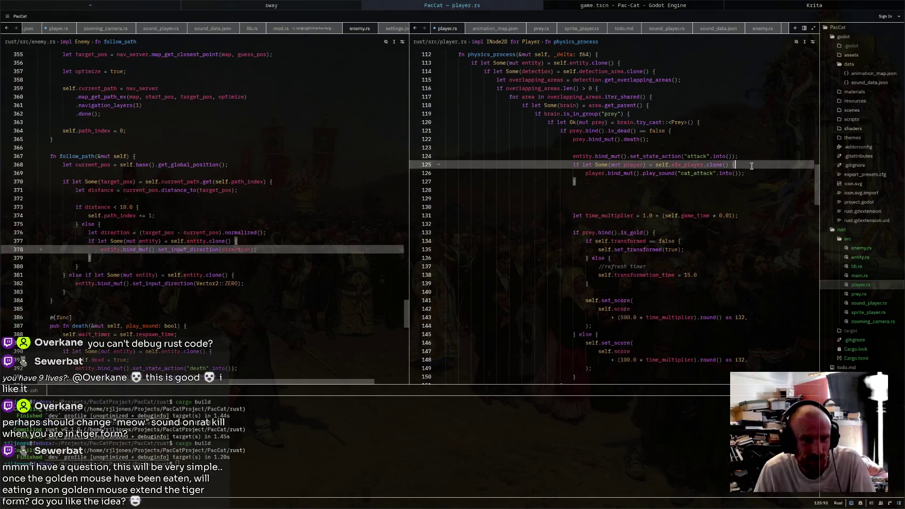
{"action": "key", "text": "Return"}
{"action": "key", "text": "Return"}
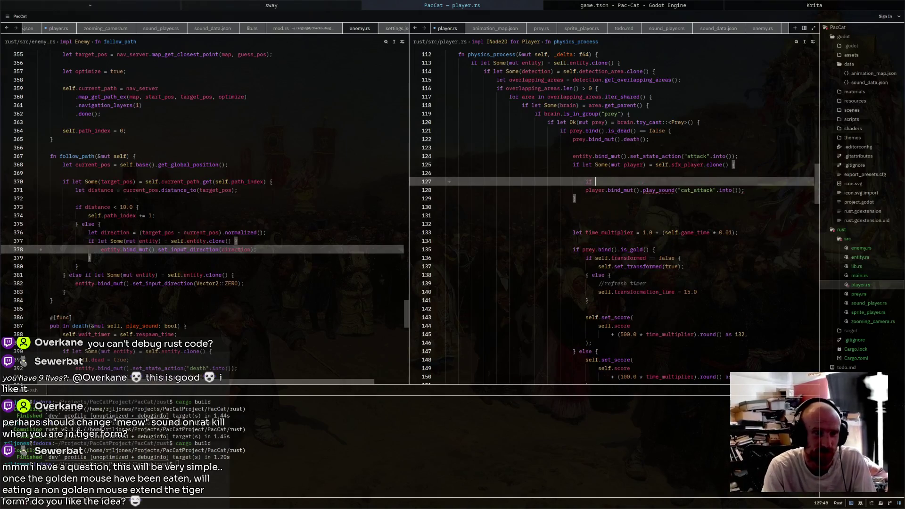
{"action": "type", "text": "transformed == false {"}
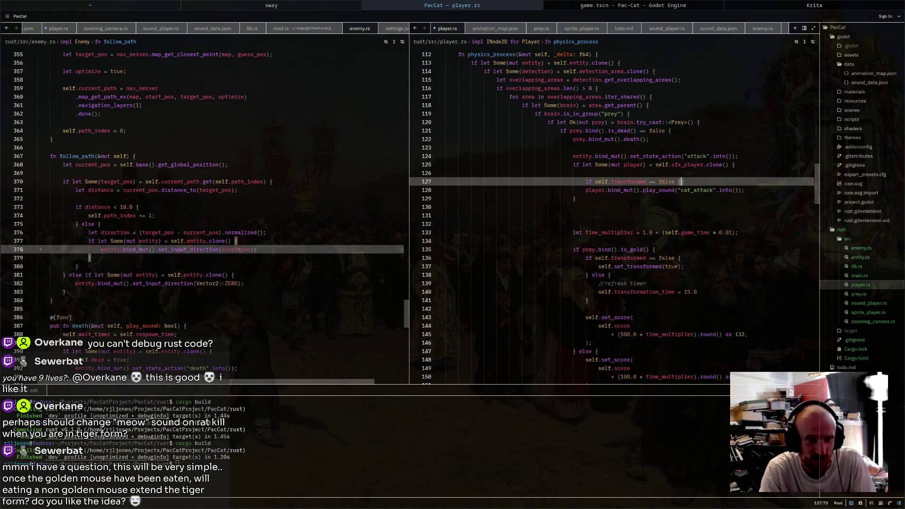
{"action": "key", "text": "Return"}
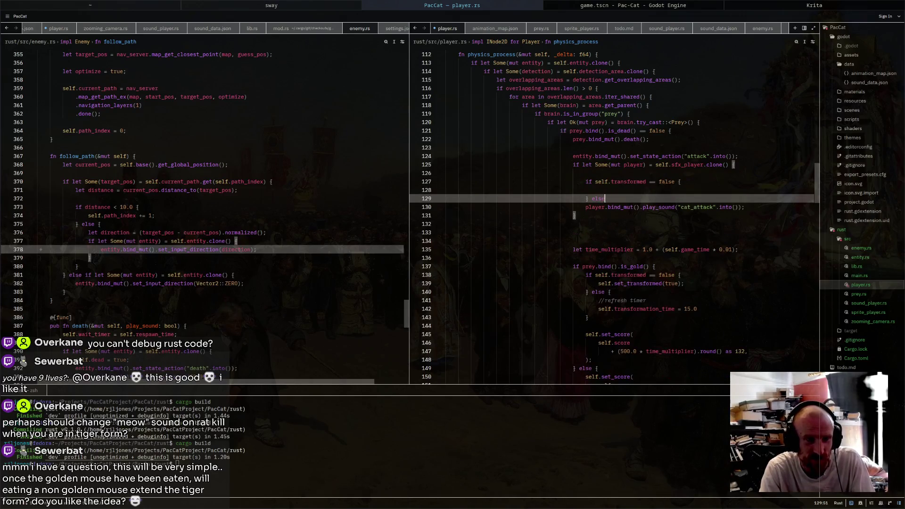
{"action": "key", "text": "Return"}
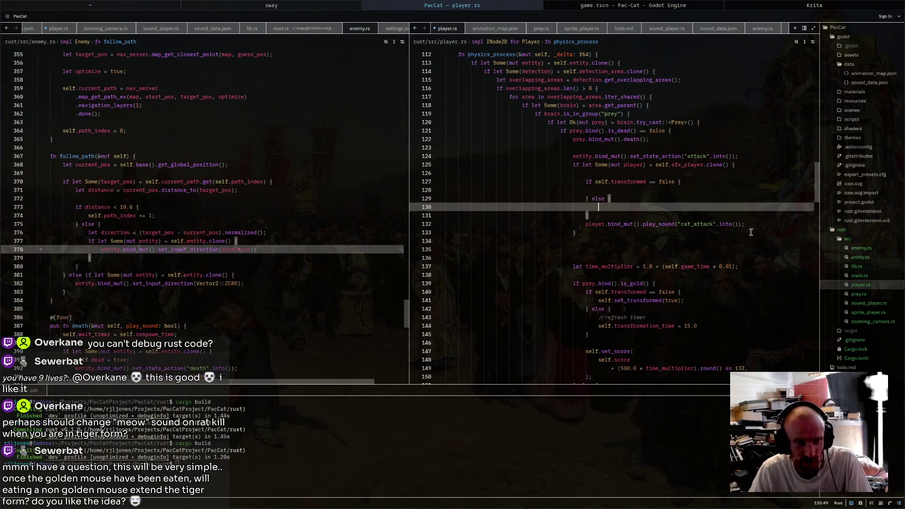
- Put the cat_attack call in both branches, change the else one to tiger_attack, and save
{"action": "left_click_drag", "start_coordinate": [757, 223], "coordinate": [583, 225]}
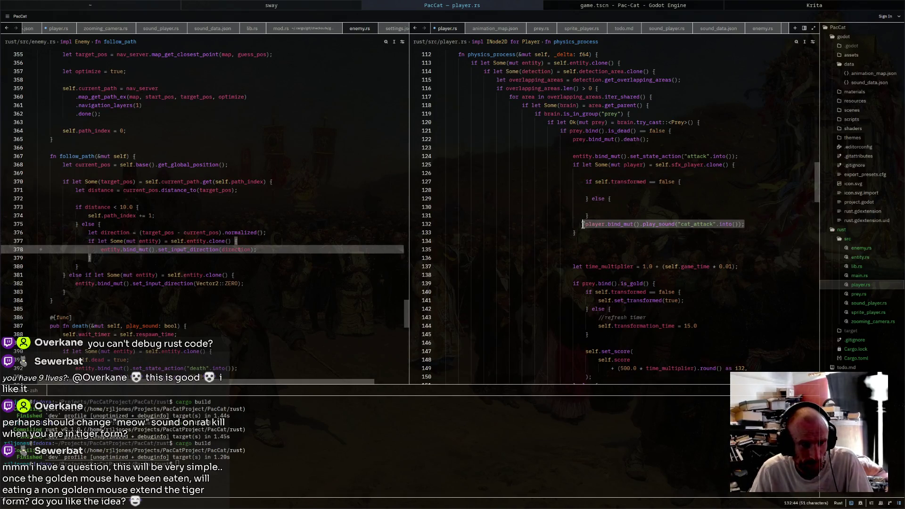
{"action": "key", "text": "ctrl+x"}
{"action": "left_click", "coordinate": [613, 190]}
{"action": "left_click", "coordinate": [631, 209]}
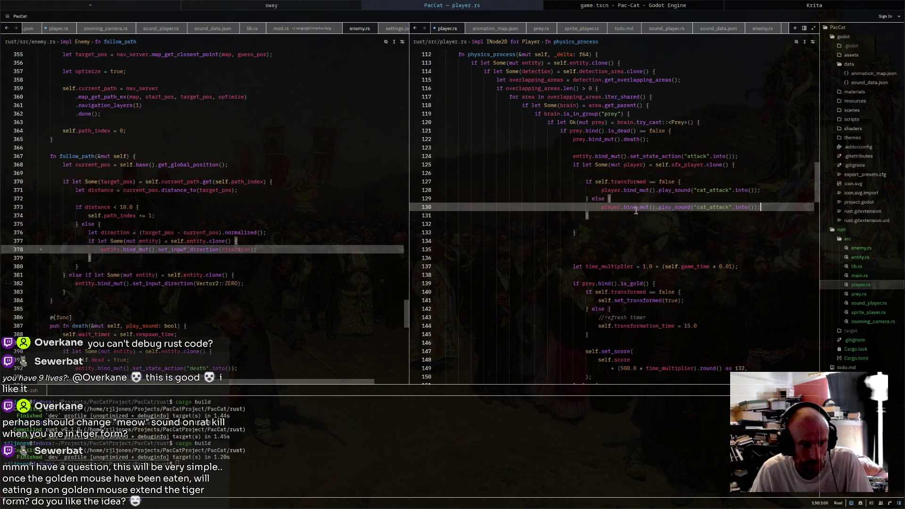
{"action": "double_click", "coordinate": [702, 207]}
{"action": "type", "text": "t"}
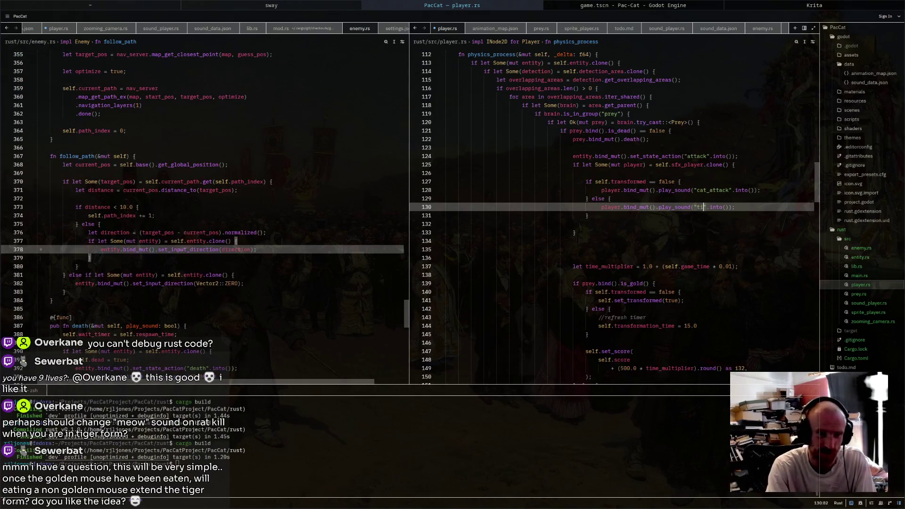
{"action": "key", "text": "ctrl+s"}
{"action": "scroll", "coordinate": [673, 236], "scroll_direction": "down", "scroll_amount": 5}
{"action": "scroll", "coordinate": [673, 245], "scroll_direction": "up", "scroll_amount": 3}
{"action": "scroll", "coordinate": [673, 245], "scroll_direction": "up", "scroll_amount": 5}
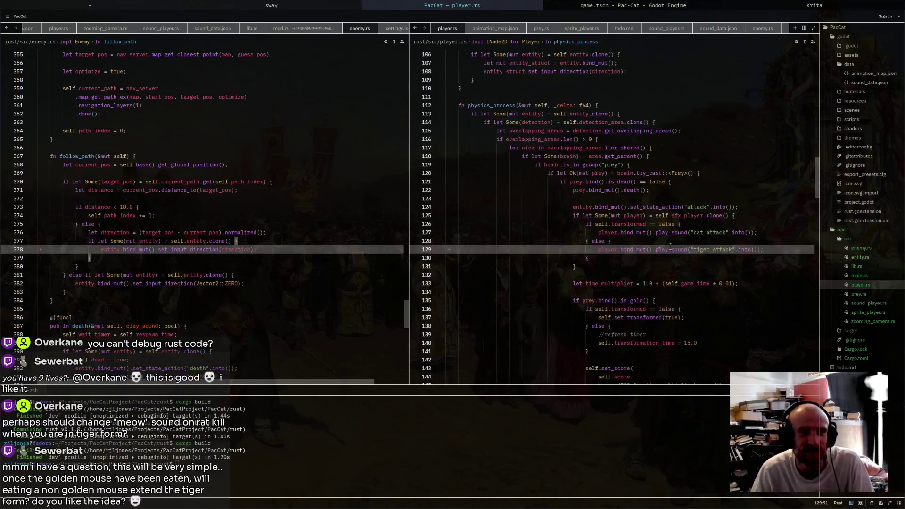
{"action": "mouse_move", "coordinate": [670, 247]}
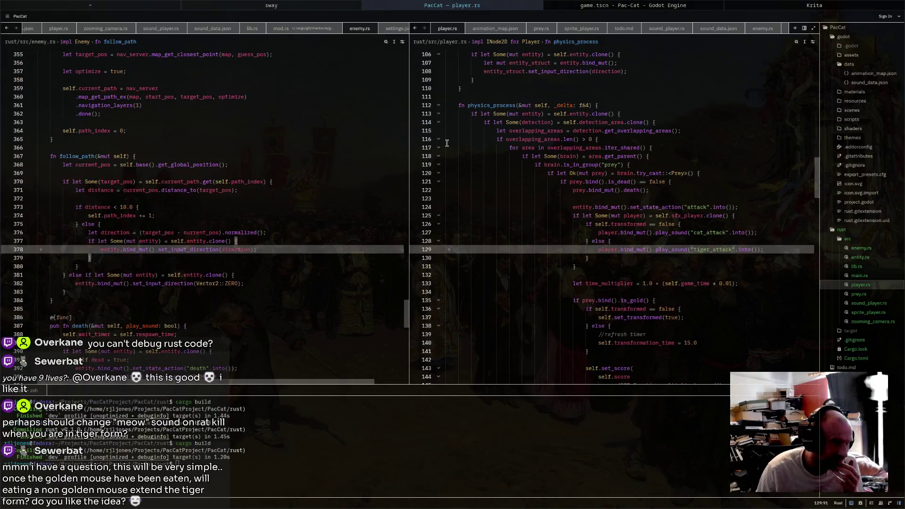
- Return to the Godot editor and launch Pac-Cat to its title screen
{"action": "left_click", "coordinate": [720, 3]}
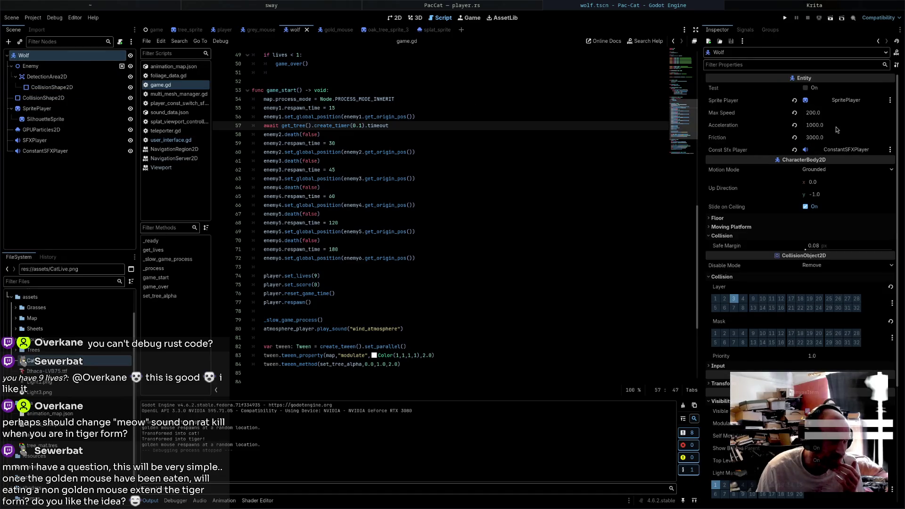
{"action": "key", "text": "super+Left"}
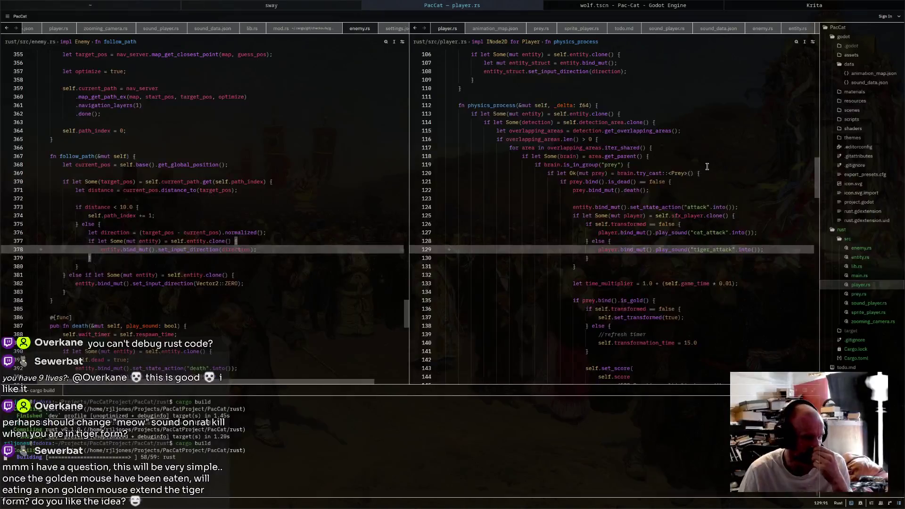
{"action": "key", "text": "super+Right"}
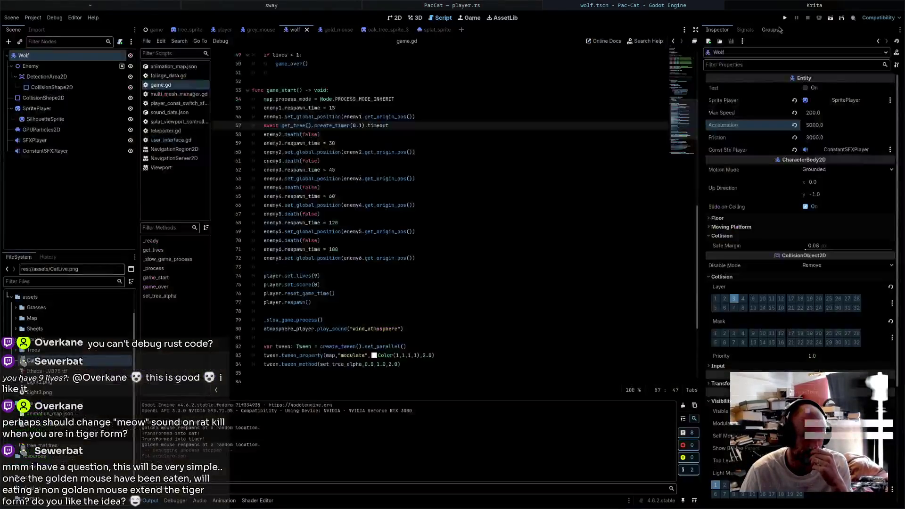
{"action": "key", "text": "F5"}
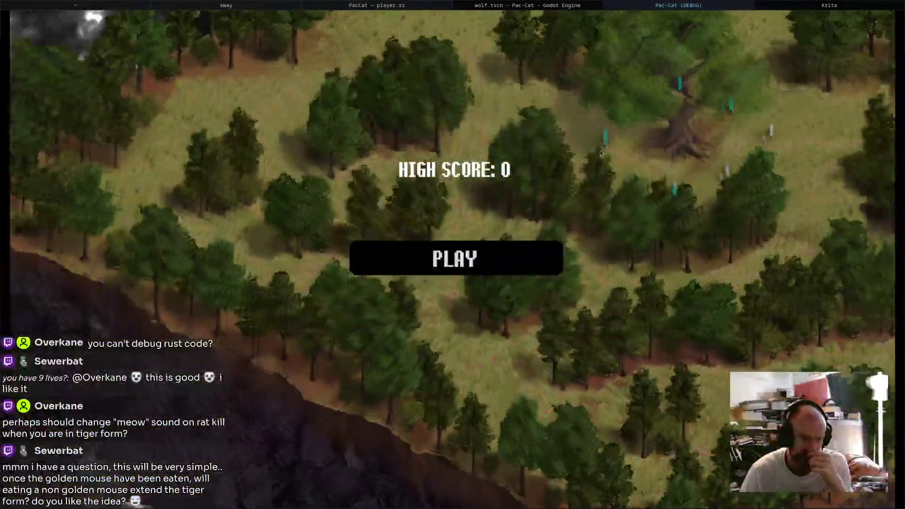
- Start a round with PLAY and steer the cat through the forest eating mice to 2148 points
{"action": "left_click", "coordinate": [469, 271]}
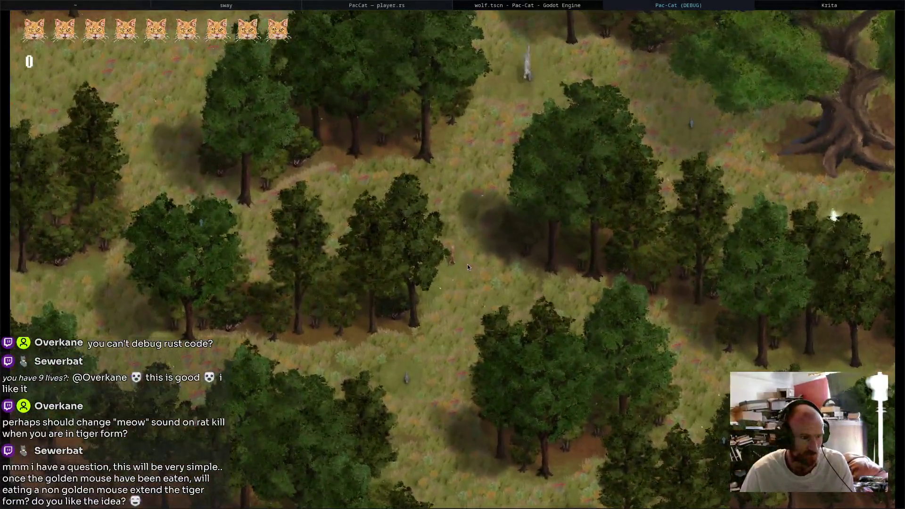
{"action": "key", "text": "Right"}
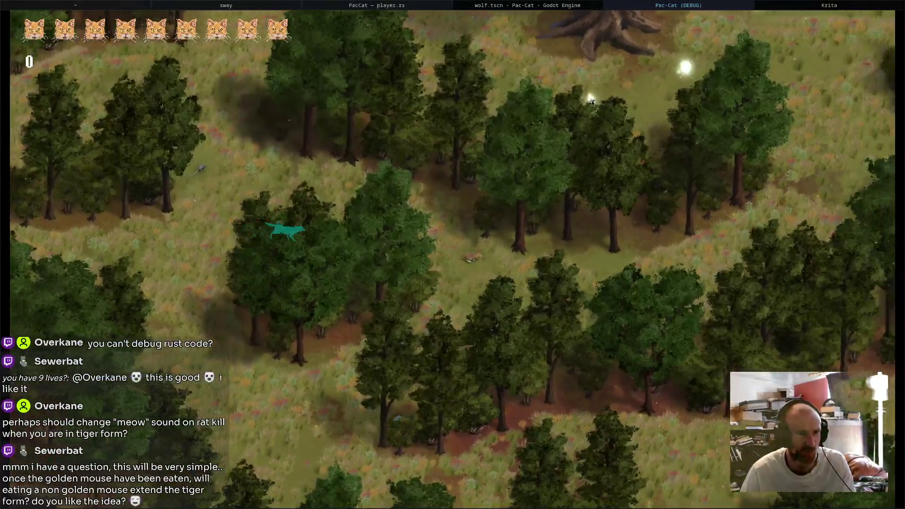
{"action": "key", "text": "Up"}
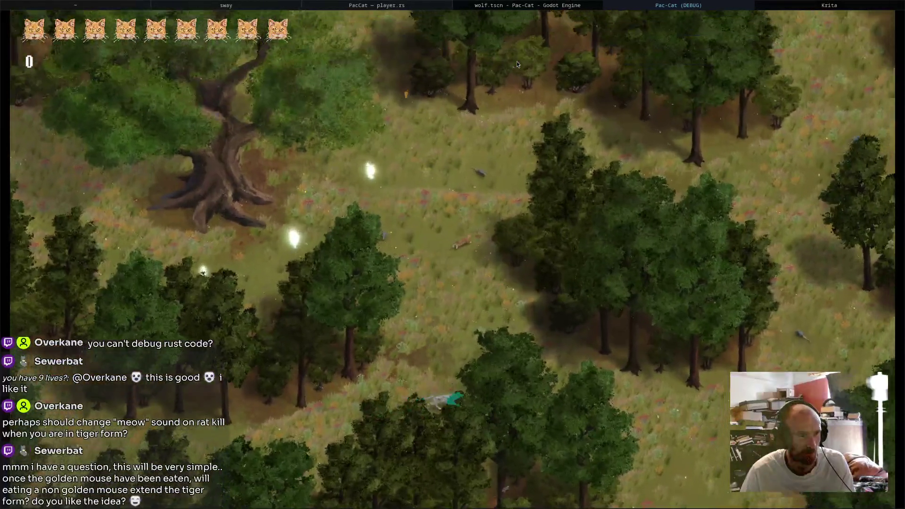
{"action": "key", "text": "Right"}
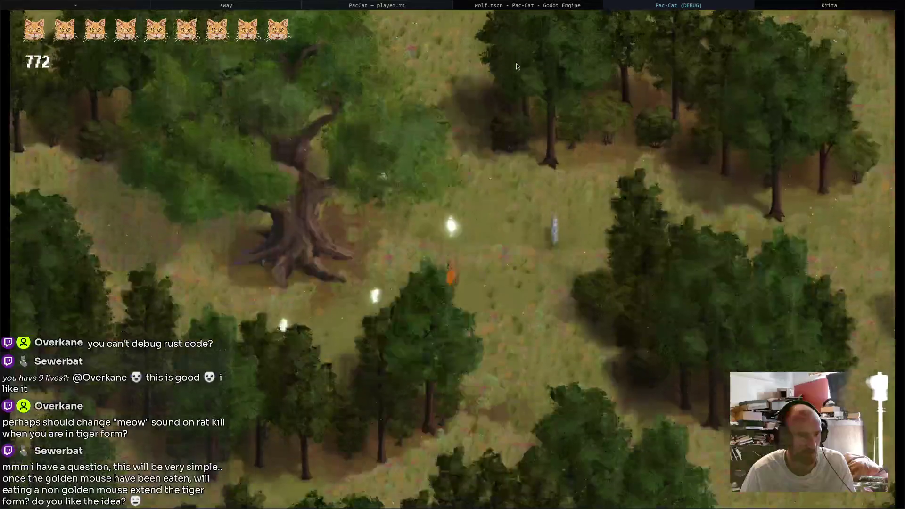
{"action": "key", "text": "Left"}
{"action": "key", "text": "Down"}
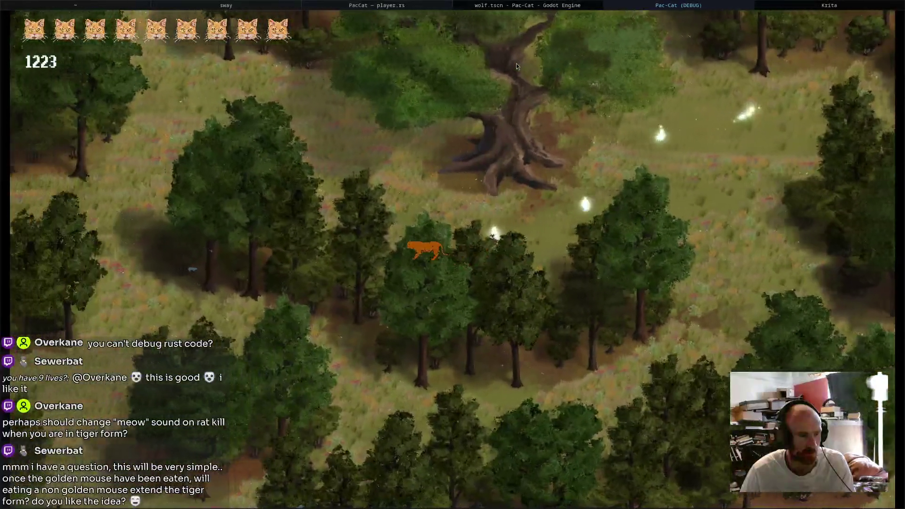
{"action": "key", "text": "Up"}
{"action": "key", "text": "Down"}
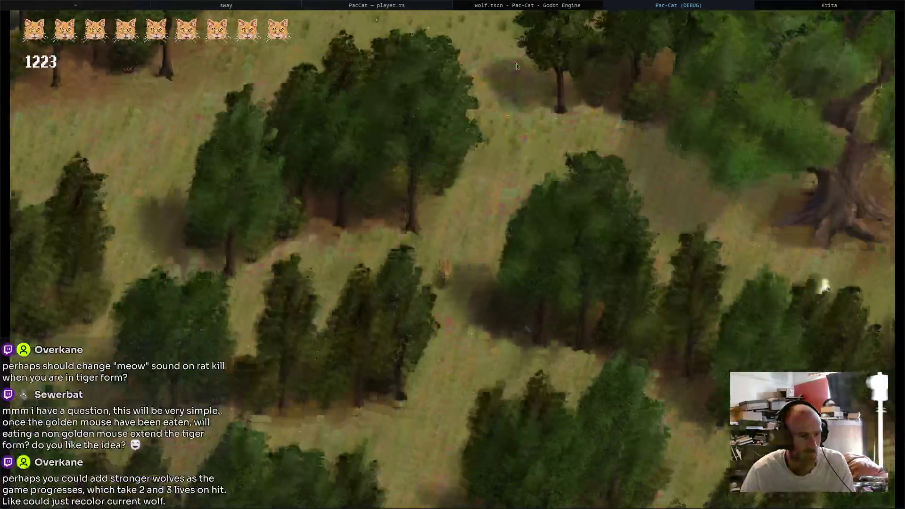
{"action": "key", "text": "Right"}
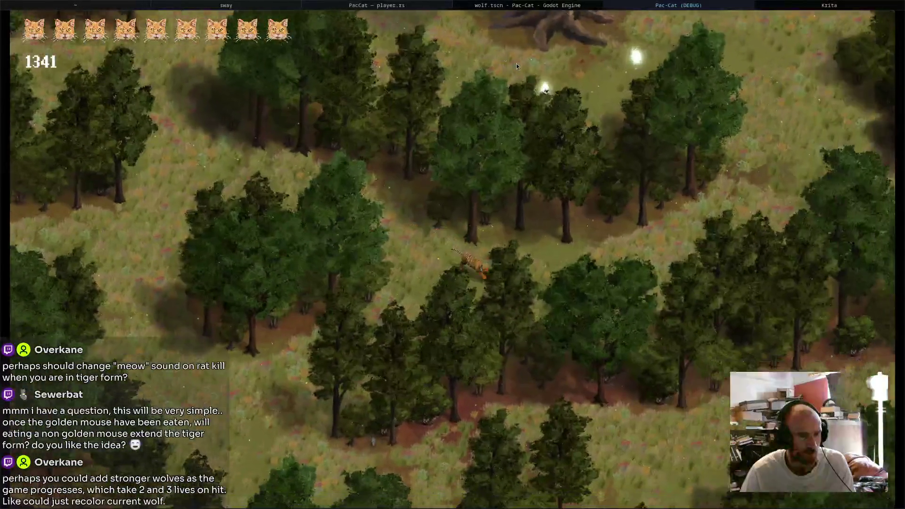
{"action": "key", "text": "Up"}
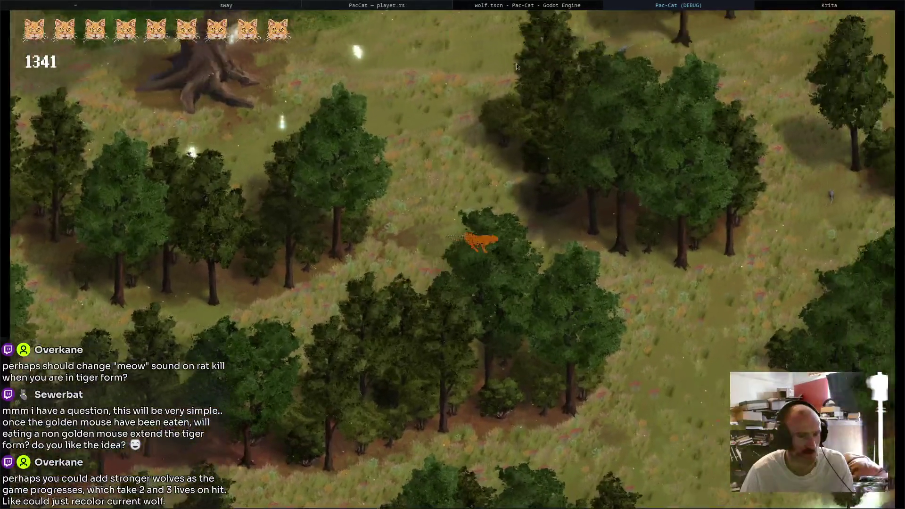
{"action": "key", "text": "Right"}
{"action": "key", "text": "Left"}
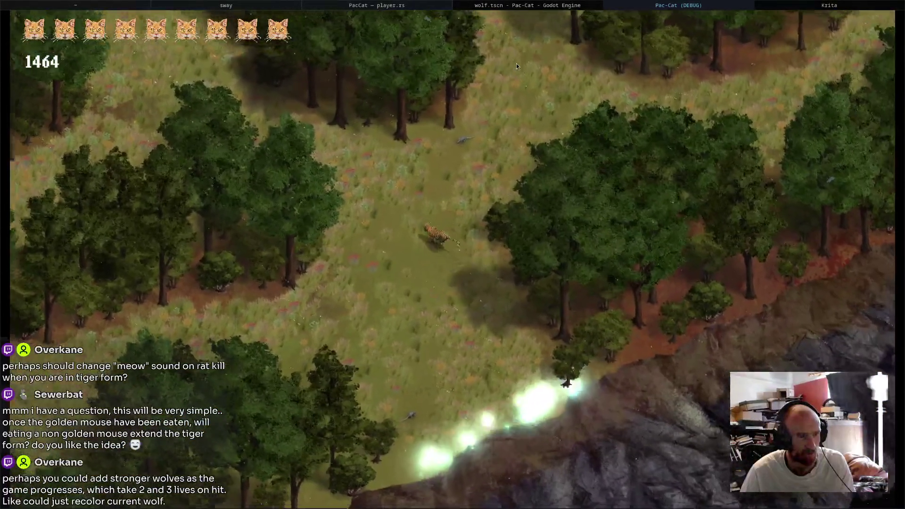
{"action": "key", "text": "Up"}
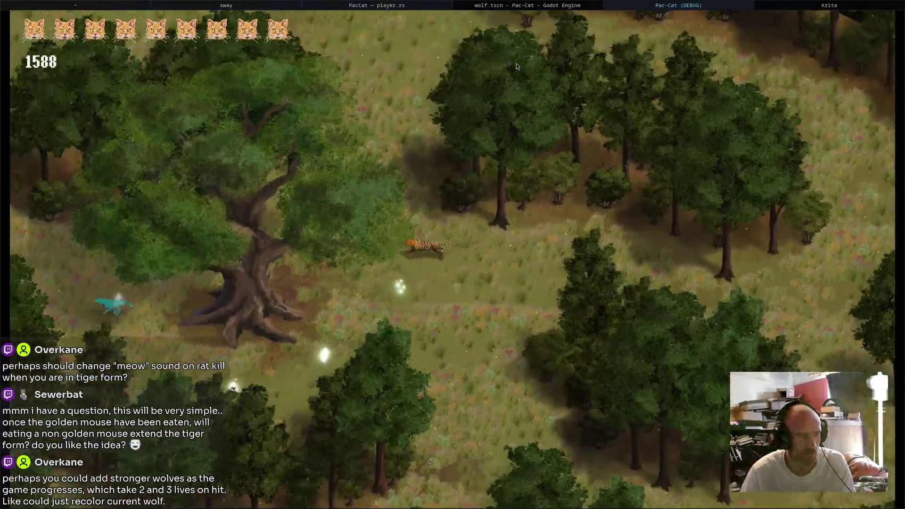
{"action": "key", "text": "Up"}
{"action": "key", "text": "Left"}
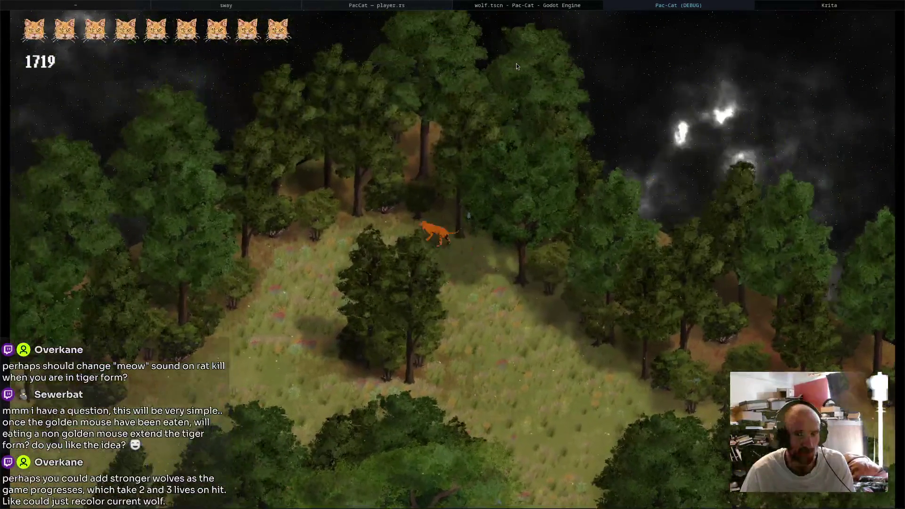
{"action": "key", "text": "Right"}
{"action": "key", "text": "Left"}
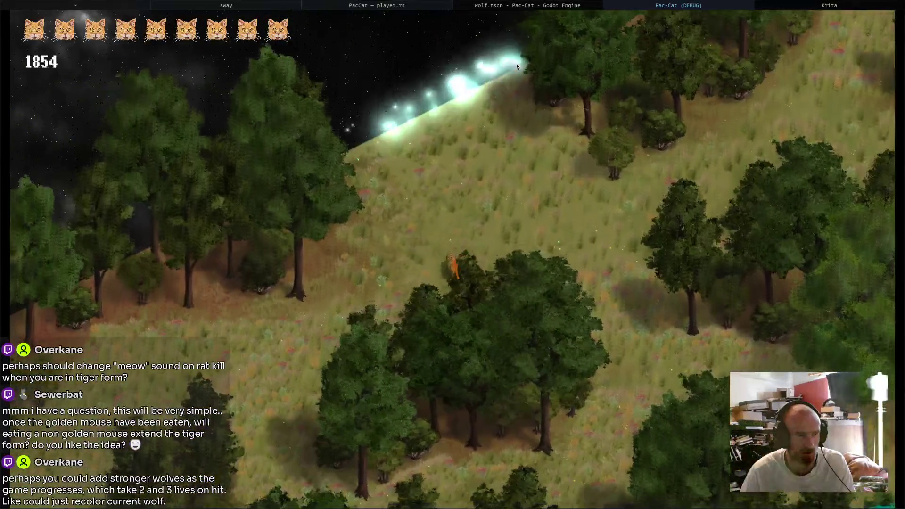
{"action": "key", "text": "Down"}
{"action": "key", "text": "Right"}
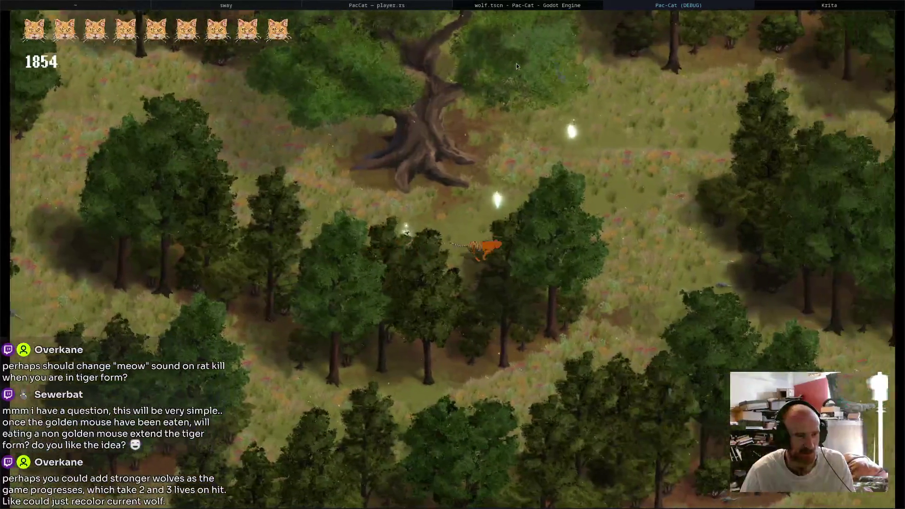
{"action": "key", "text": "Down"}
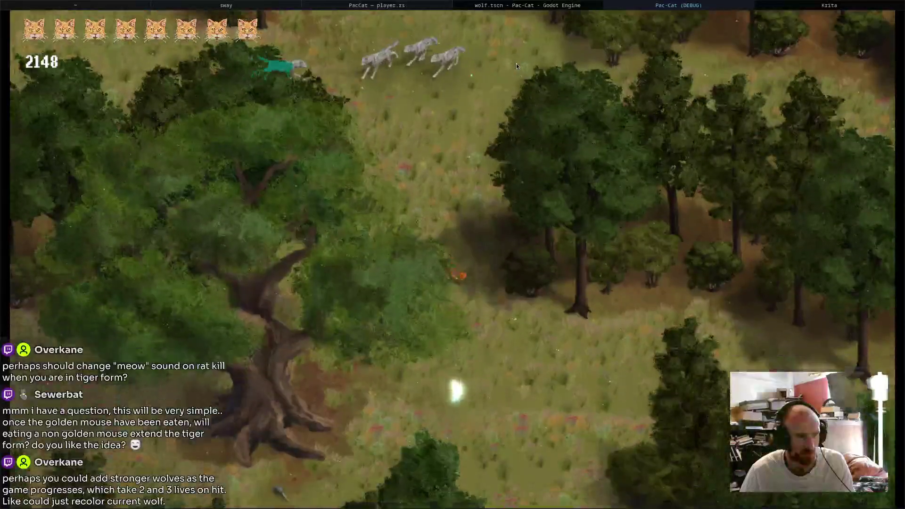
- Keep playing to a score of 13547 with four lives left, then close the game
{"action": "key", "text": "Up"}
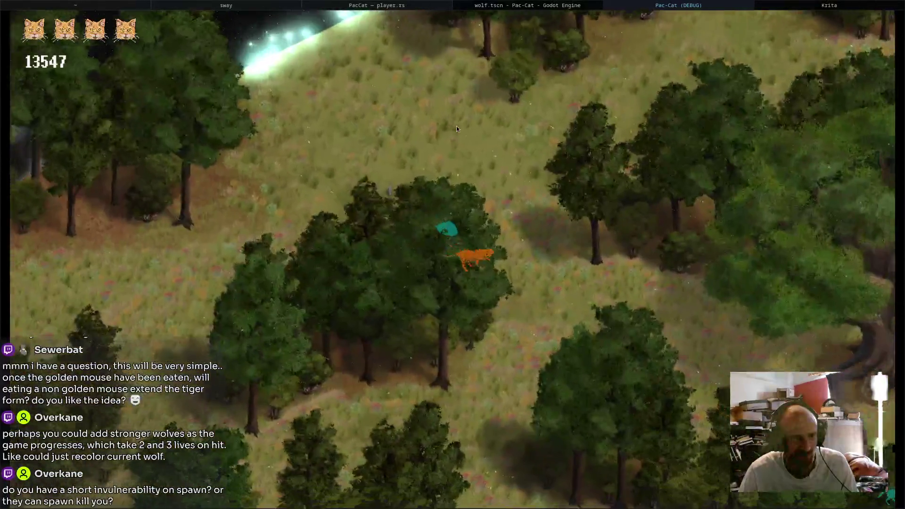
{"action": "left_click", "coordinate": [622, 7]}
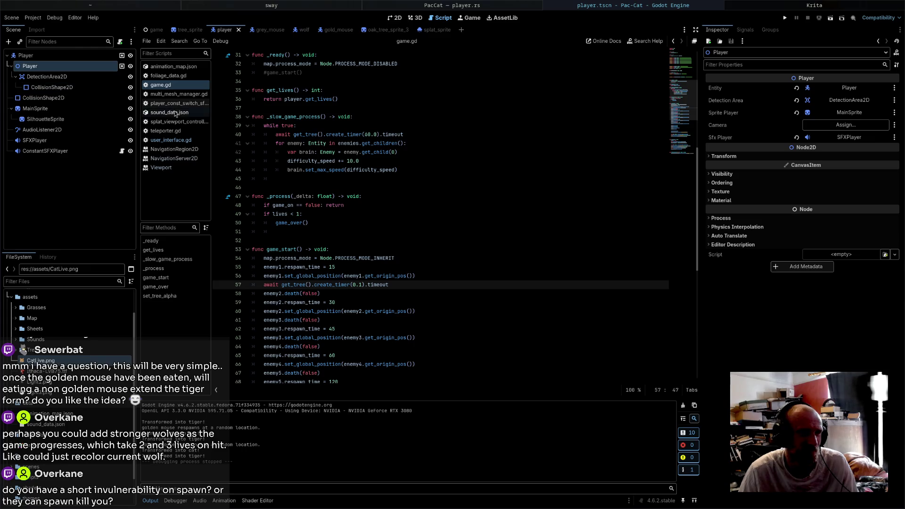
- Switch back to Zed showing player.rs beside enemy.rs
{"action": "key", "text": "super+Left"}
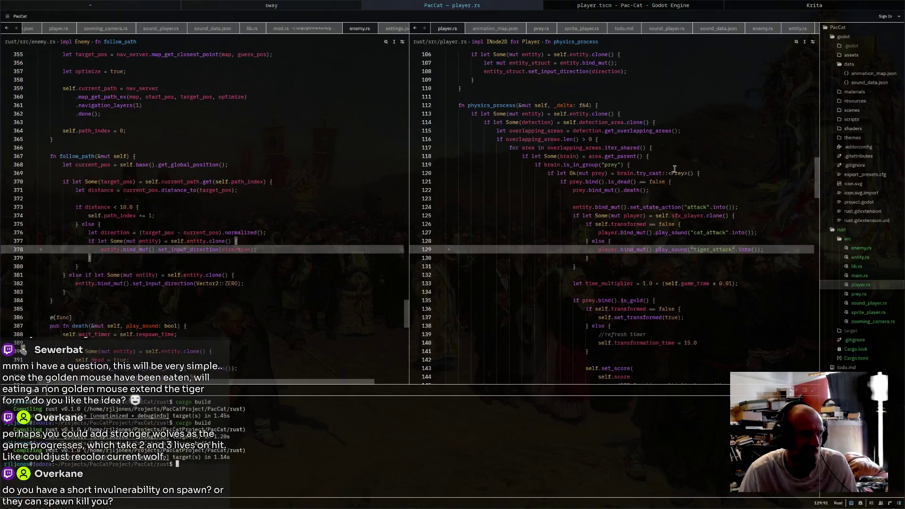
{"action": "left_click", "coordinate": [673, 162]}
{"action": "scroll", "coordinate": [660, 163], "scroll_direction": "up", "scroll_amount": 4}
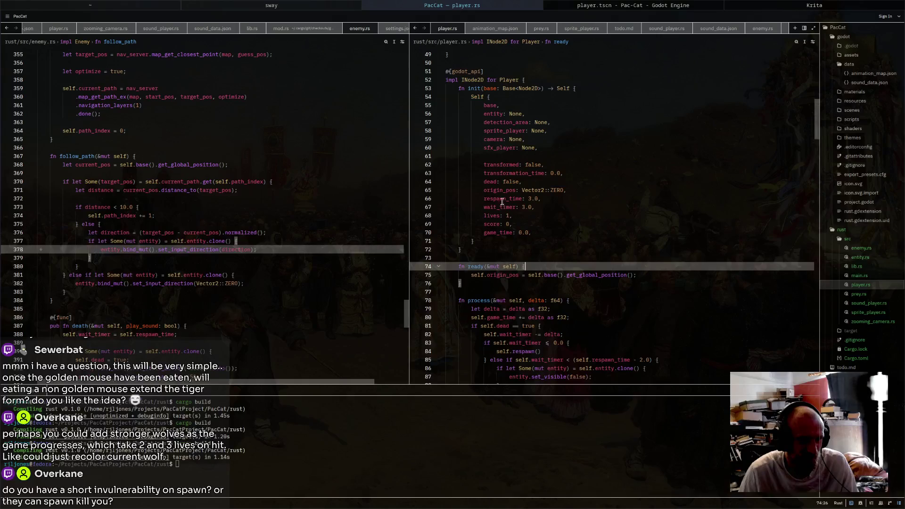
{"action": "left_click_drag", "start_coordinate": [483, 172], "coordinate": [586, 173]}
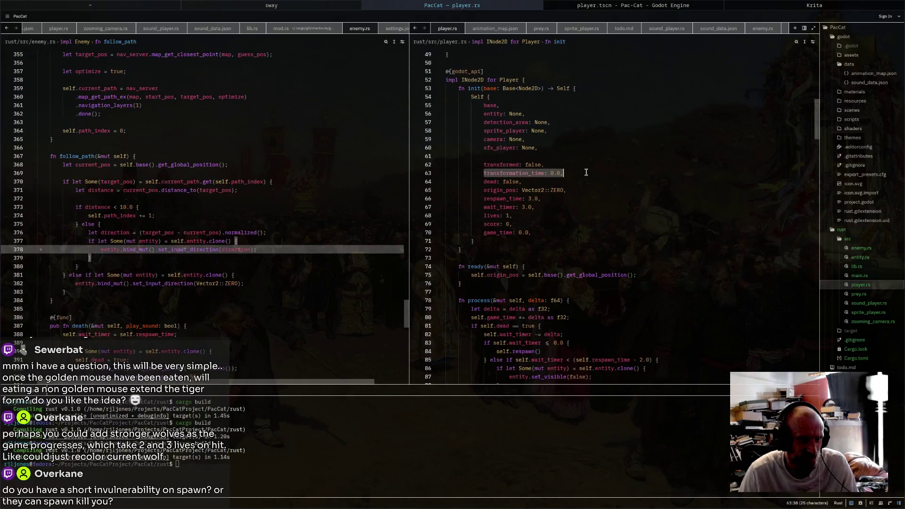
{"action": "scroll", "coordinate": [600, 188], "scroll_direction": "down", "scroll_amount": 5}
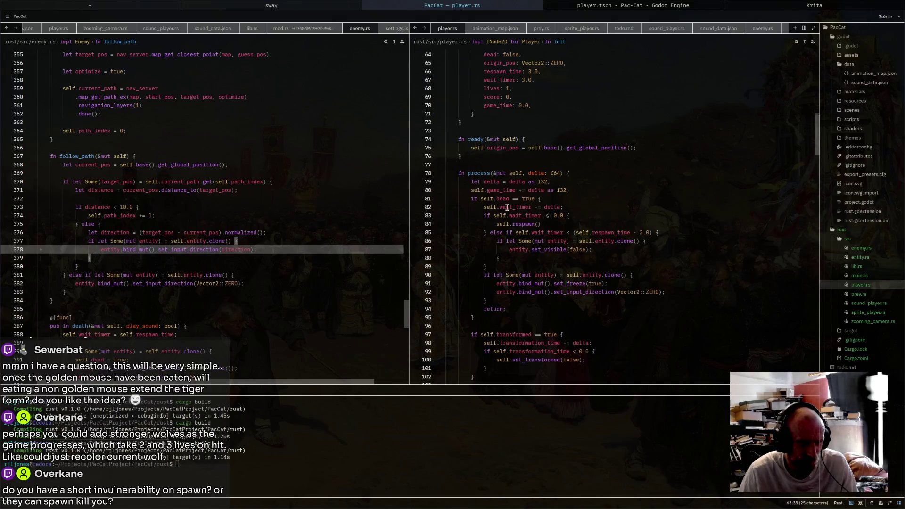
{"action": "scroll", "coordinate": [507, 222], "scroll_direction": "down", "scroll_amount": 4}
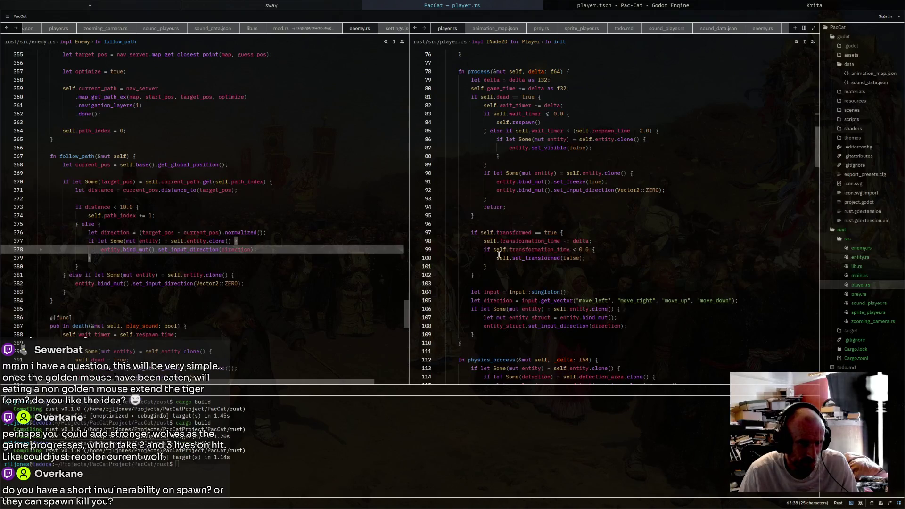
{"action": "left_click", "coordinate": [605, 267]}
{"action": "key", "text": "shift+Up"}
{"action": "key", "text": "shift+Up"}
{"action": "key", "text": "shift+Up"}
{"action": "scroll", "coordinate": [566, 256], "scroll_direction": "down", "scroll_amount": 6}
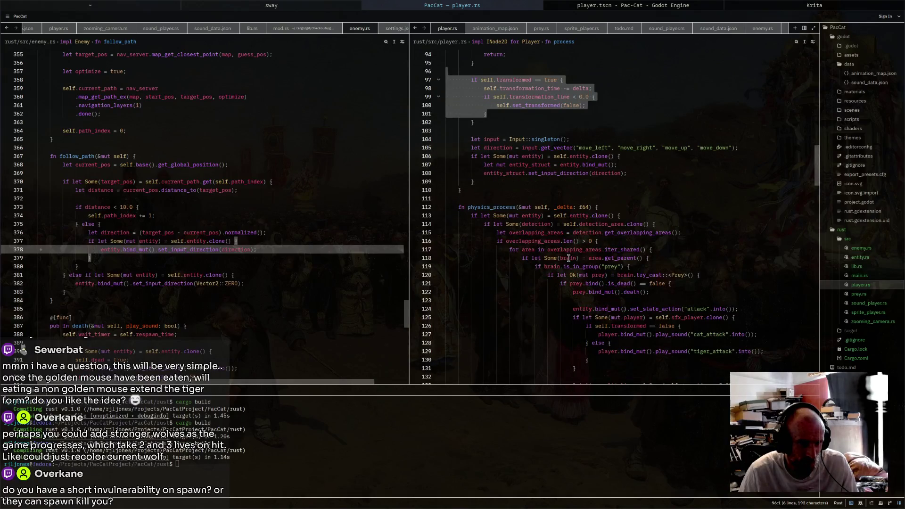
{"action": "scroll", "coordinate": [568, 257], "scroll_direction": "down", "scroll_amount": 4}
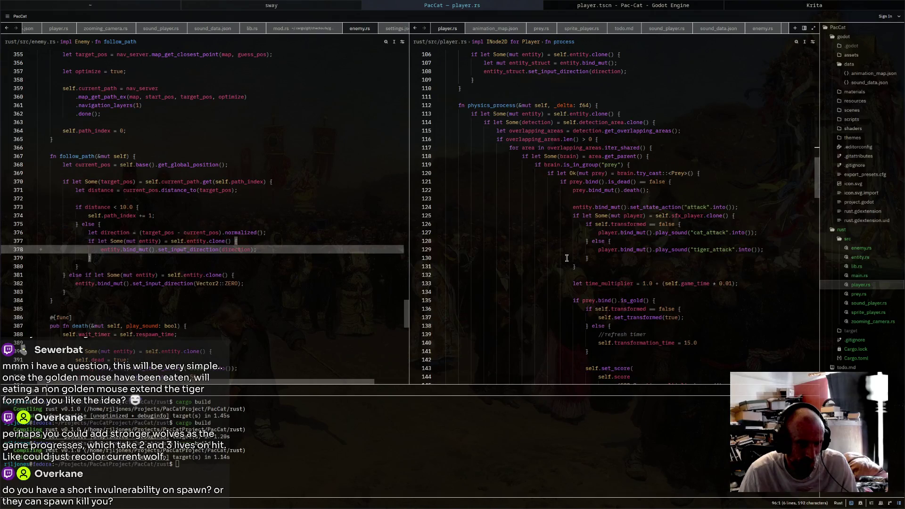
{"action": "scroll", "coordinate": [567, 258], "scroll_direction": "down", "scroll_amount": 2}
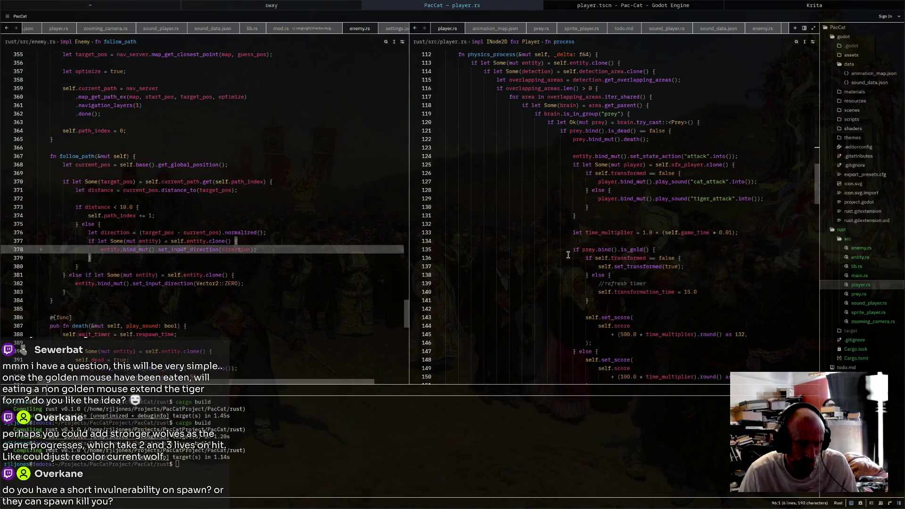
{"action": "double_click", "coordinate": [635, 266]}
{"action": "scroll", "coordinate": [636, 278], "scroll_direction": "down", "scroll_amount": 5}
{"action": "scroll", "coordinate": [636, 277], "scroll_direction": "down", "scroll_amount": 12}
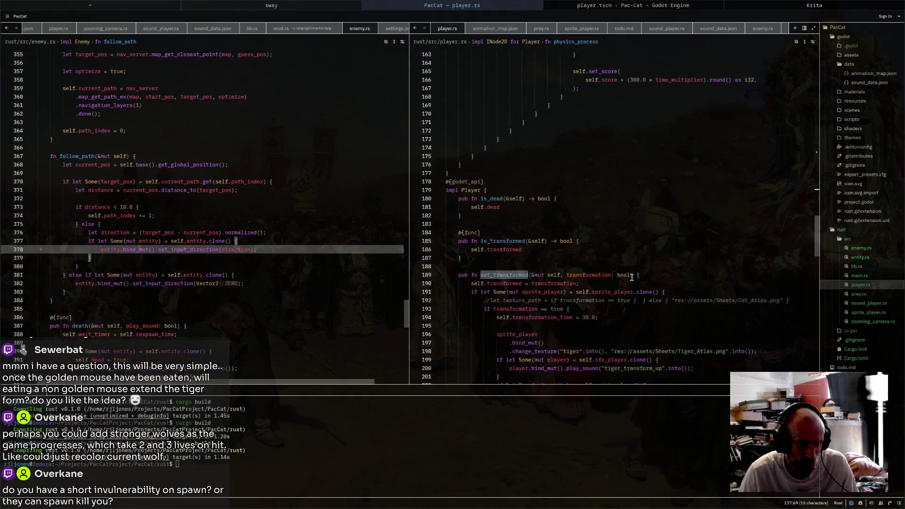
{"action": "scroll", "coordinate": [633, 276], "scroll_direction": "up", "scroll_amount": 14}
{"action": "left_click", "coordinate": [707, 216]}
{"action": "key", "text": "shift+Up"}
{"action": "key", "text": "shift+Up"}
{"action": "key", "text": "shift+Up"}
{"action": "key", "text": "shift+Home"}
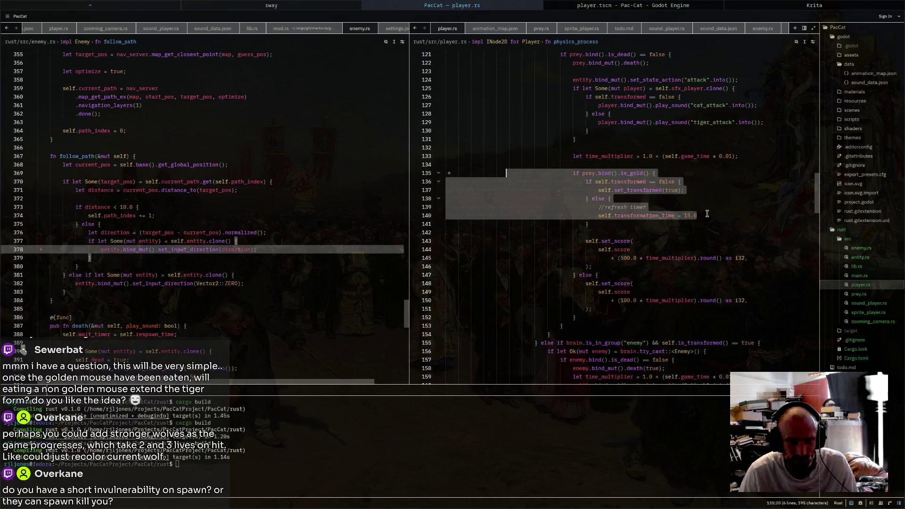
{"action": "scroll", "coordinate": [707, 214], "scroll_direction": "down", "scroll_amount": 9}
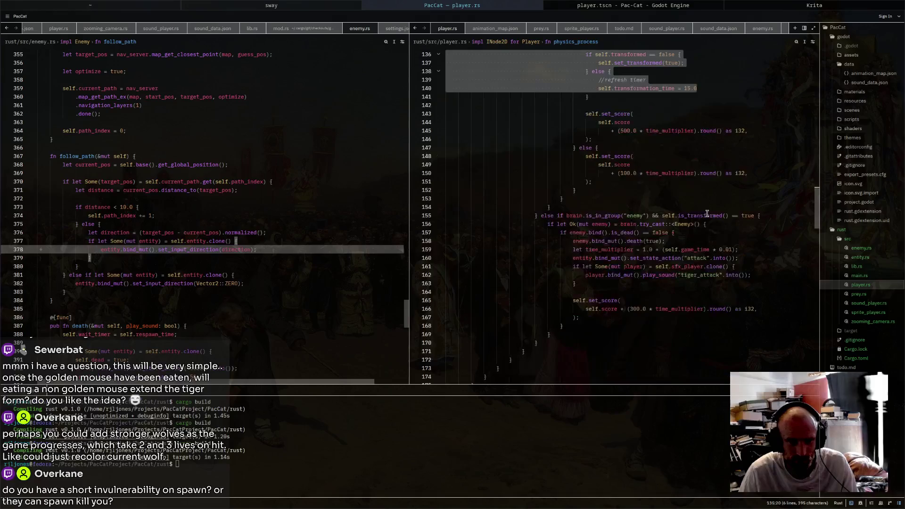
{"action": "scroll", "coordinate": [707, 213], "scroll_direction": "up", "scroll_amount": 8}
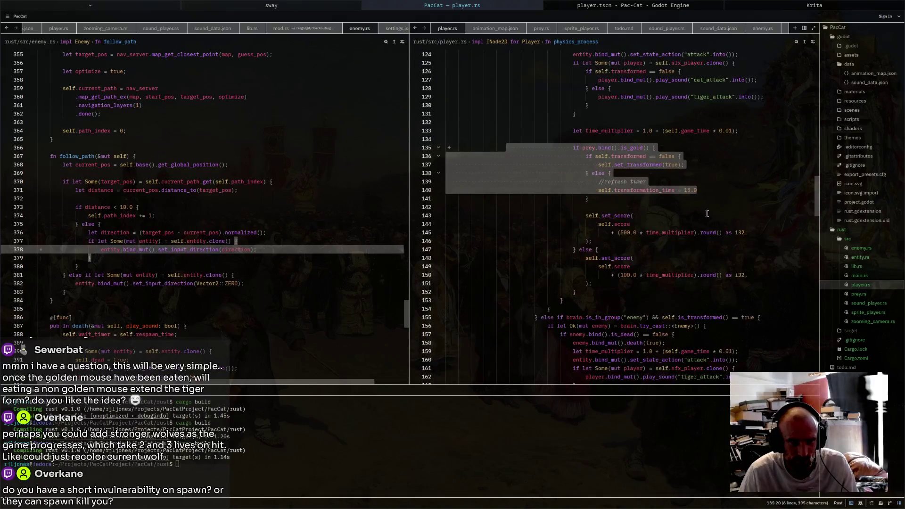
{"action": "left_click", "coordinate": [704, 194]}
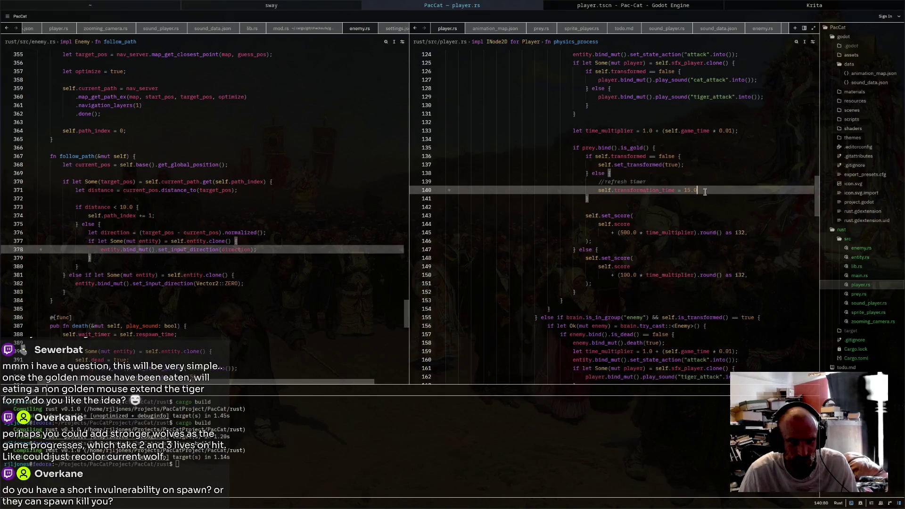
{"action": "left_click", "coordinate": [698, 164]}
{"action": "left_click_drag", "start_coordinate": [698, 190], "coordinate": [596, 190]}
{"action": "scroll", "coordinate": [678, 230], "scroll_direction": "down", "scroll_amount": 4}
{"action": "scroll", "coordinate": [679, 230], "scroll_direction": "up", "scroll_amount": 5}
{"action": "scroll", "coordinate": [678, 229], "scroll_direction": "up", "scroll_amount": 3}
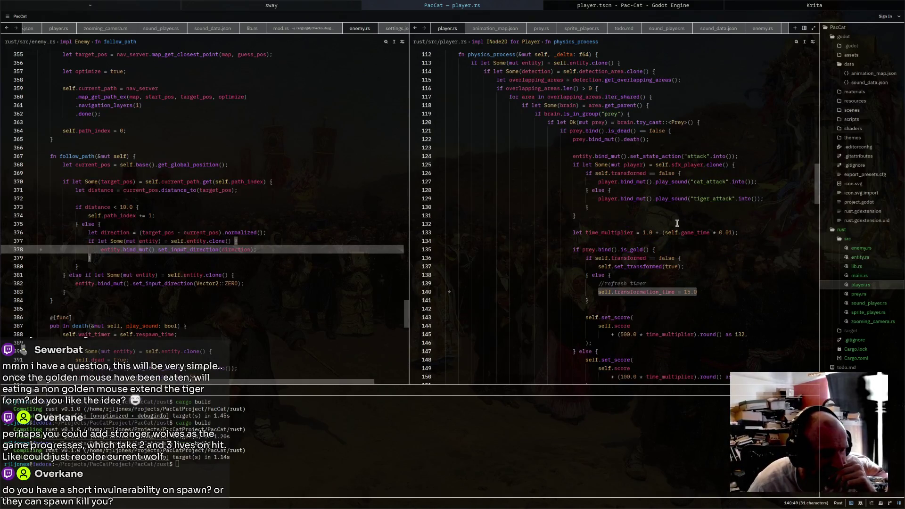
{"action": "scroll", "coordinate": [677, 223], "scroll_direction": "down", "scroll_amount": 5}
{"action": "scroll", "coordinate": [676, 224], "scroll_direction": "down", "scroll_amount": 12}
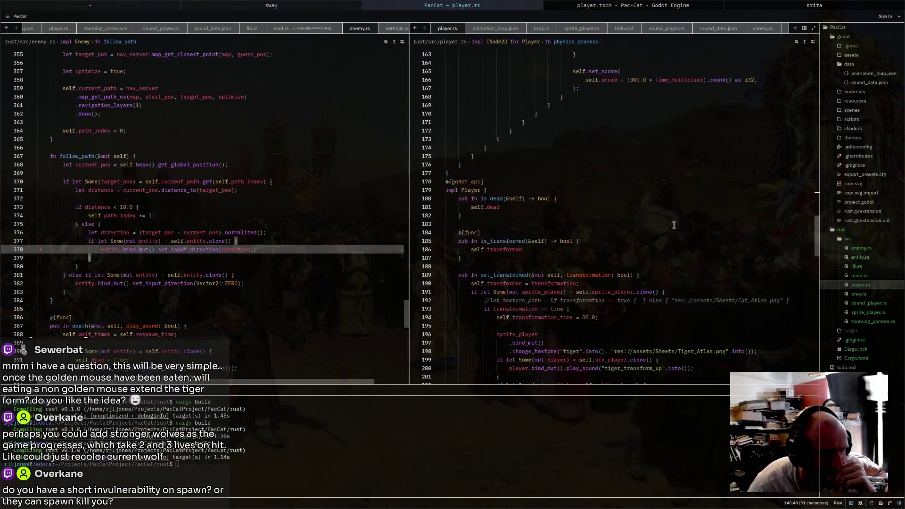
{"action": "scroll", "coordinate": [674, 224], "scroll_direction": "down", "scroll_amount": 4}
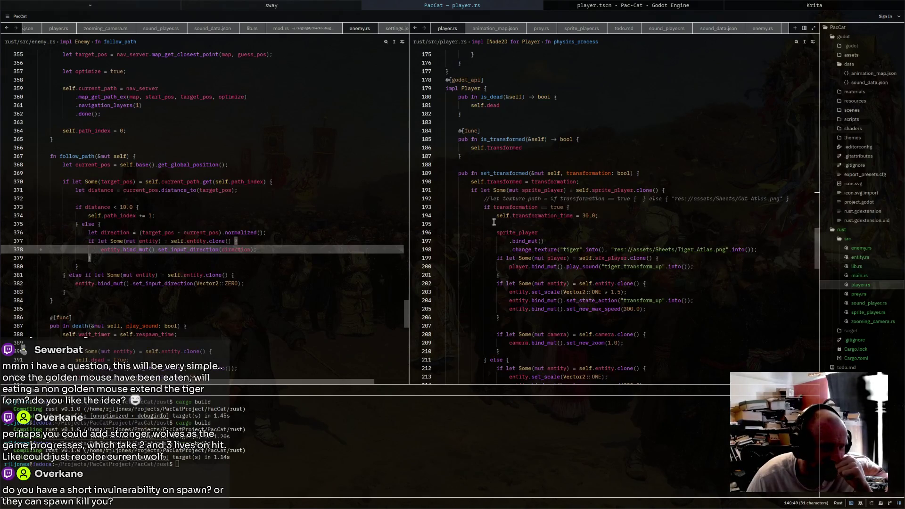
{"action": "double_click", "coordinate": [586, 215]}
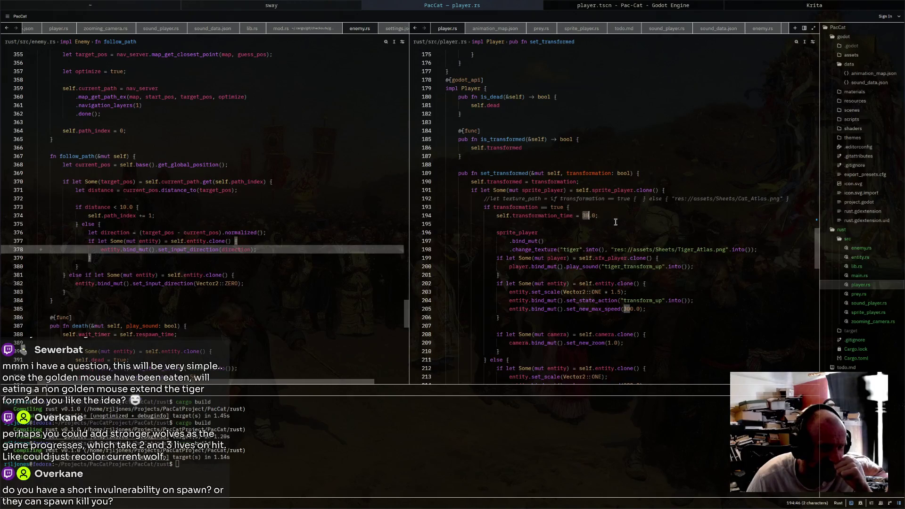
- Set the tiger transformation duration to 12.0 in set_transformed and save player.rs
{"action": "type", "text": "15"}
{"action": "key", "text": "ctrl+s"}
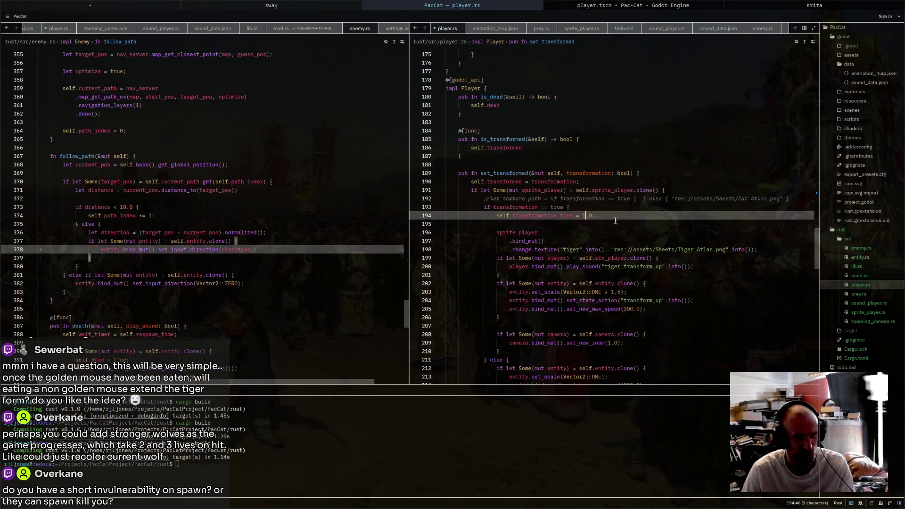
{"action": "scroll", "coordinate": [585, 215], "scroll_direction": "up", "scroll_amount": 15}
{"action": "scroll", "coordinate": [613, 212], "scroll_direction": "up", "scroll_amount": 5}
{"action": "scroll", "coordinate": [613, 212], "scroll_direction": "down", "scroll_amount": 5}
- Change the golden-mouse refresh timer to 9.0 and recall the cargo build command in the terminal
{"action": "double_click", "coordinate": [687, 241]}
{"action": "type", "text": "9"}
{"action": "key", "text": "Down"}
{"action": "key", "text": "Down"}
{"action": "scroll", "coordinate": [596, 246], "scroll_direction": "down", "scroll_amount": 15}
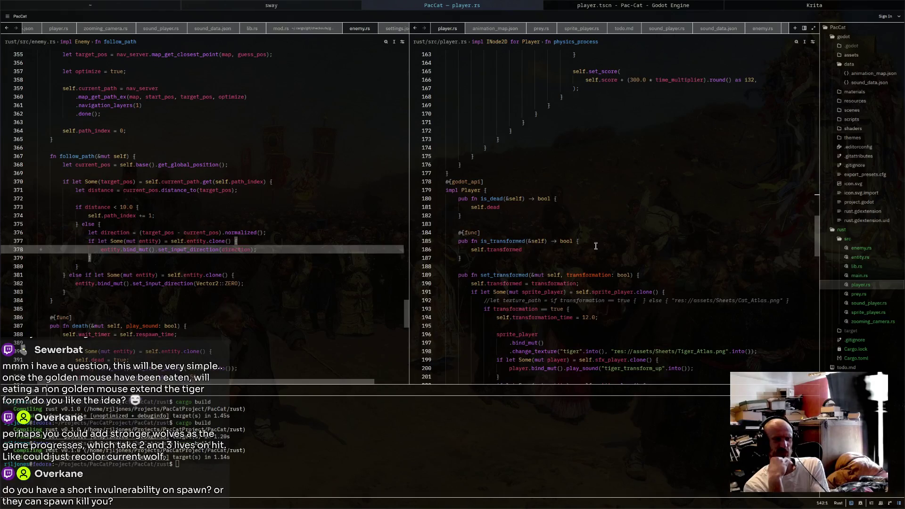
{"action": "left_click", "coordinate": [529, 438]}
{"action": "key", "text": "ctrl+r"}
- Rebuild the Rust crate with cargo build and check set_transformed in player.rs
{"action": "key", "text": "Return"}
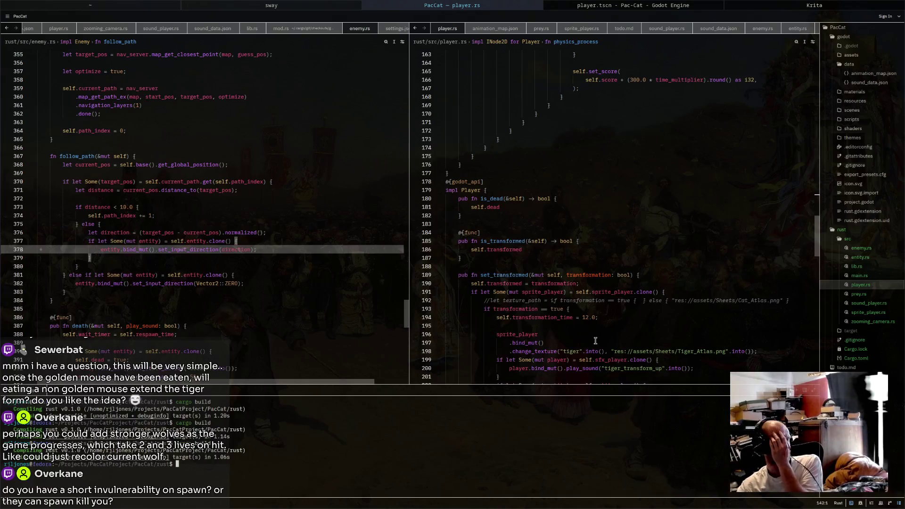
{"action": "left_click", "coordinate": [613, 280]}
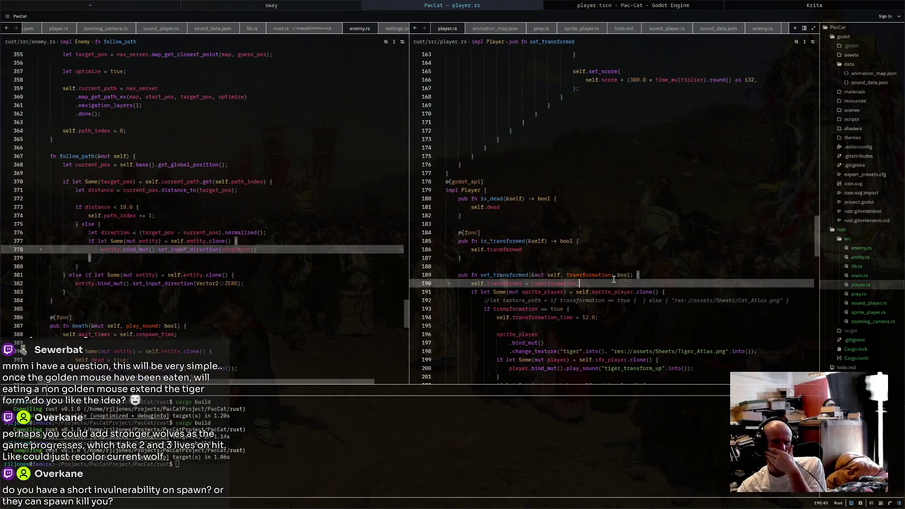
{"action": "scroll", "coordinate": [614, 280], "scroll_direction": "down", "scroll_amount": 8}
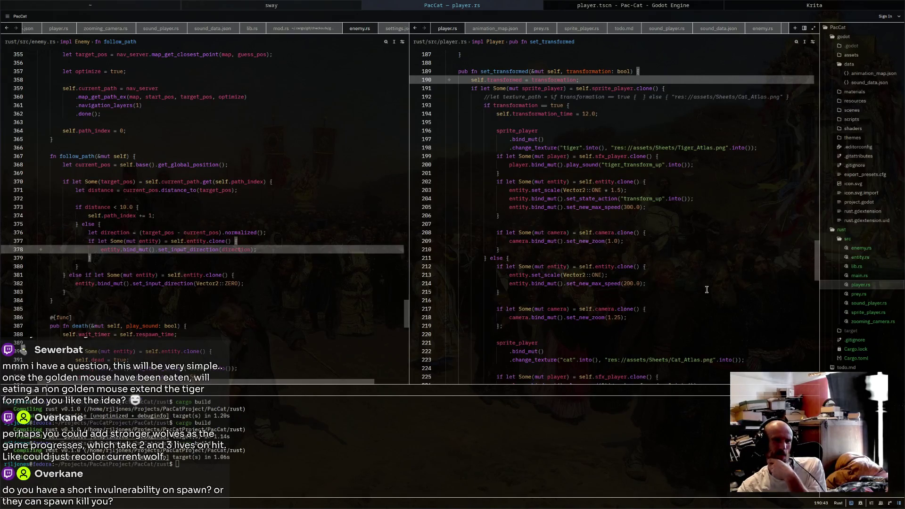
{"action": "scroll", "coordinate": [707, 289], "scroll_direction": "up", "scroll_amount": 20}
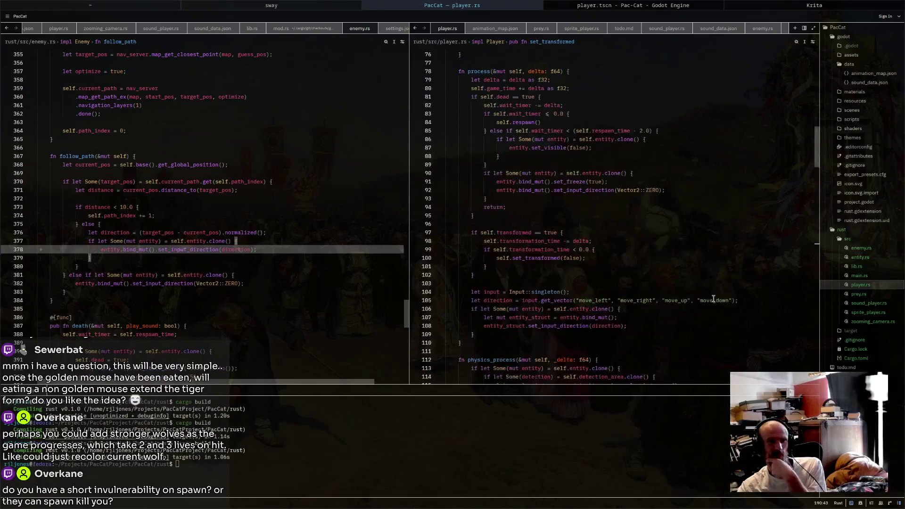
{"action": "scroll", "coordinate": [713, 299], "scroll_direction": "up", "scroll_amount": 13}
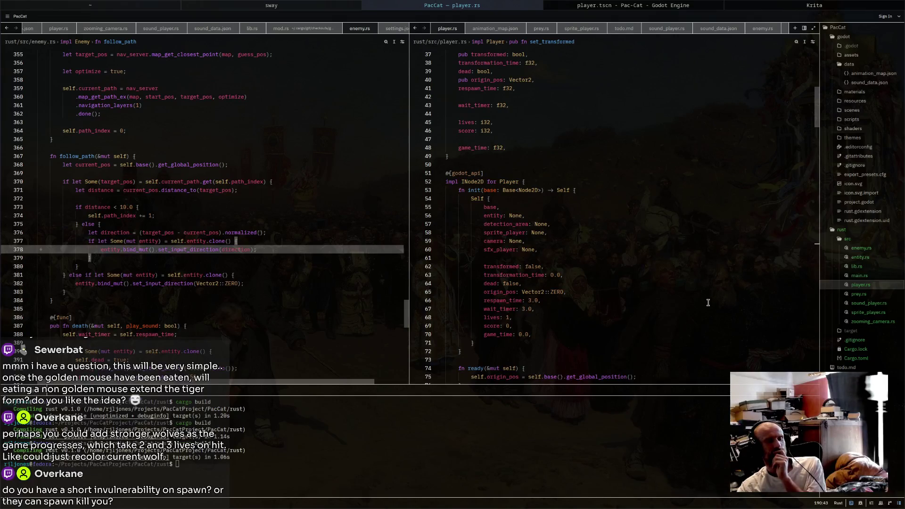
- Review the rest of player.rs and bring the Godot editor to the front
{"action": "scroll", "coordinate": [708, 302], "scroll_direction": "down", "scroll_amount": 1}
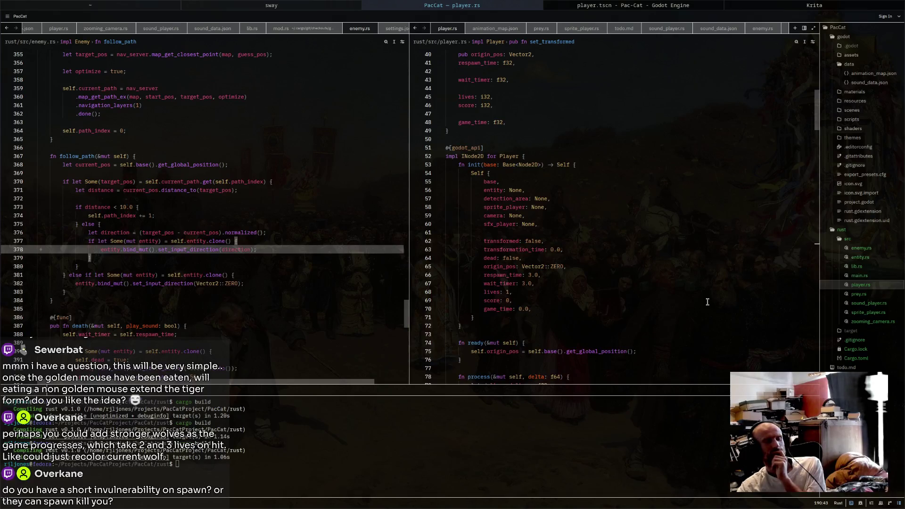
{"action": "scroll", "coordinate": [708, 274], "scroll_direction": "down", "scroll_amount": 5}
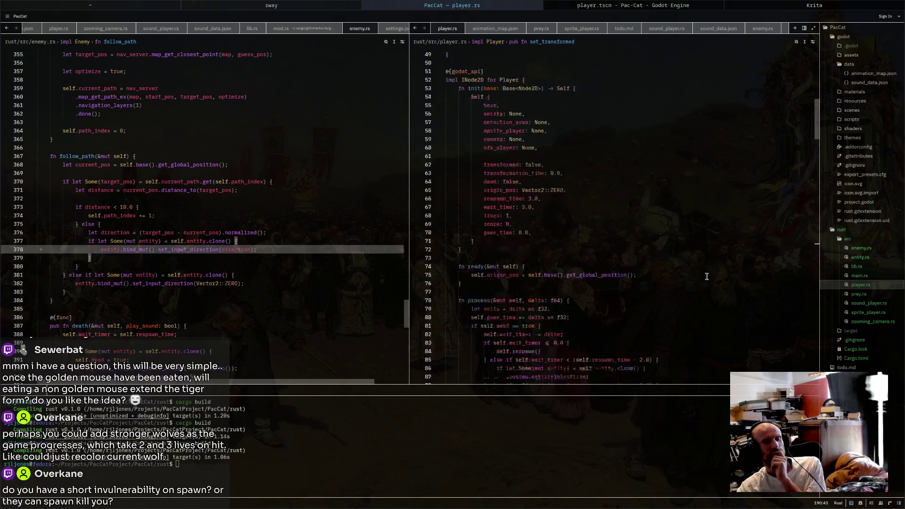
{"action": "scroll", "coordinate": [700, 287], "scroll_direction": "down", "scroll_amount": 5}
{"action": "scroll", "coordinate": [696, 317], "scroll_direction": "down", "scroll_amount": 5}
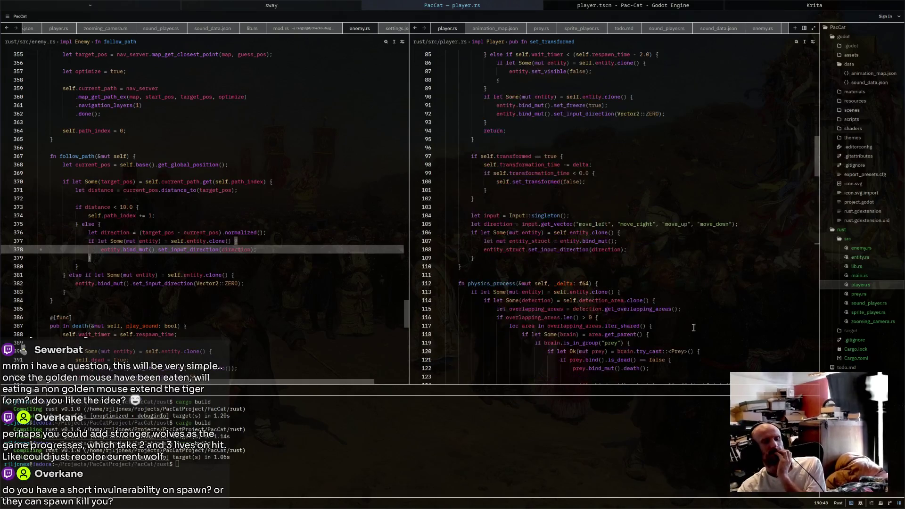
{"action": "scroll", "coordinate": [691, 337], "scroll_direction": "down", "scroll_amount": 5}
{"action": "scroll", "coordinate": [691, 336], "scroll_direction": "down", "scroll_amount": 5}
{"action": "scroll", "coordinate": [690, 339], "scroll_direction": "down", "scroll_amount": 5}
{"action": "scroll", "coordinate": [690, 339], "scroll_direction": "down", "scroll_amount": 6}
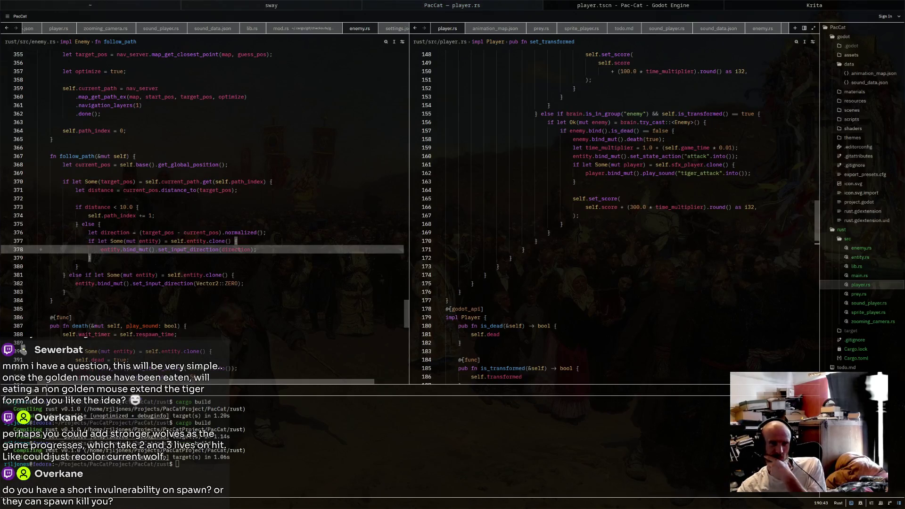
{"action": "key", "text": "super+Right"}
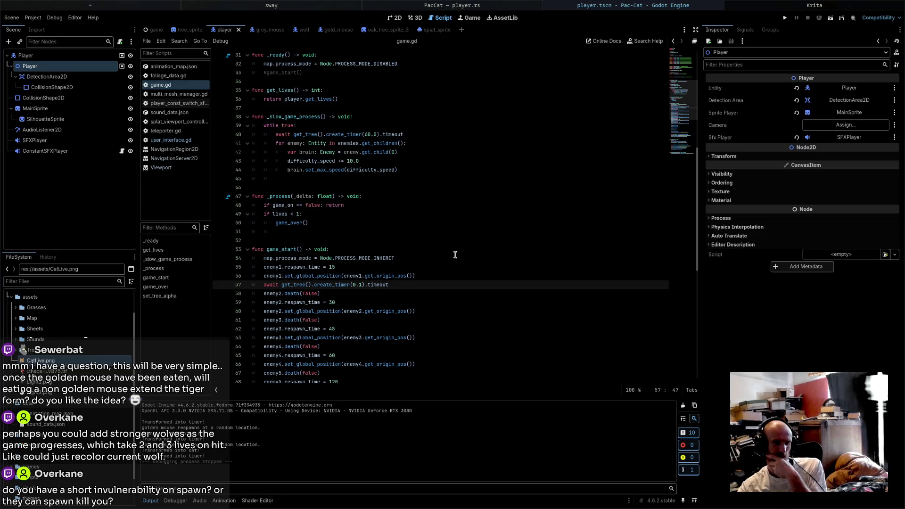
- Read through game.gd's game_start function, then return to Zed's PacCat player.rs
{"action": "scroll", "coordinate": [455, 255], "scroll_direction": "down", "scroll_amount": 3}
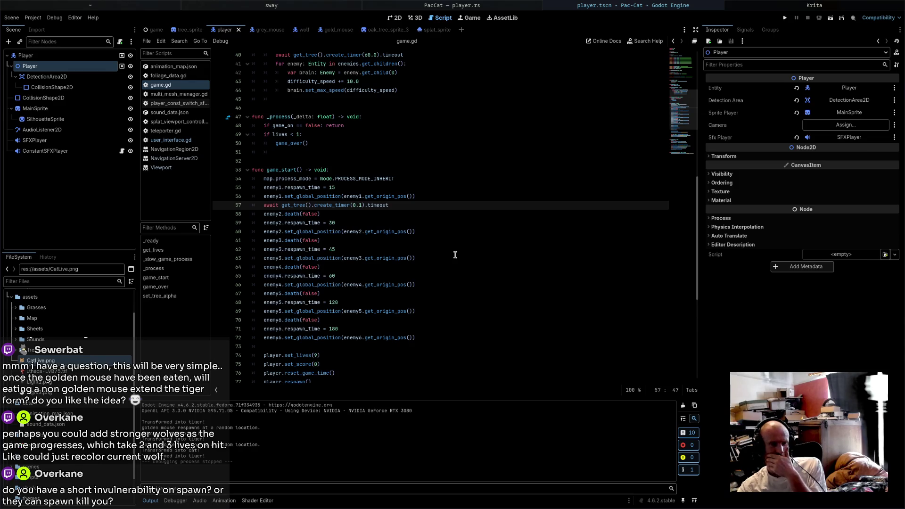
{"action": "left_click", "coordinate": [505, 5]}
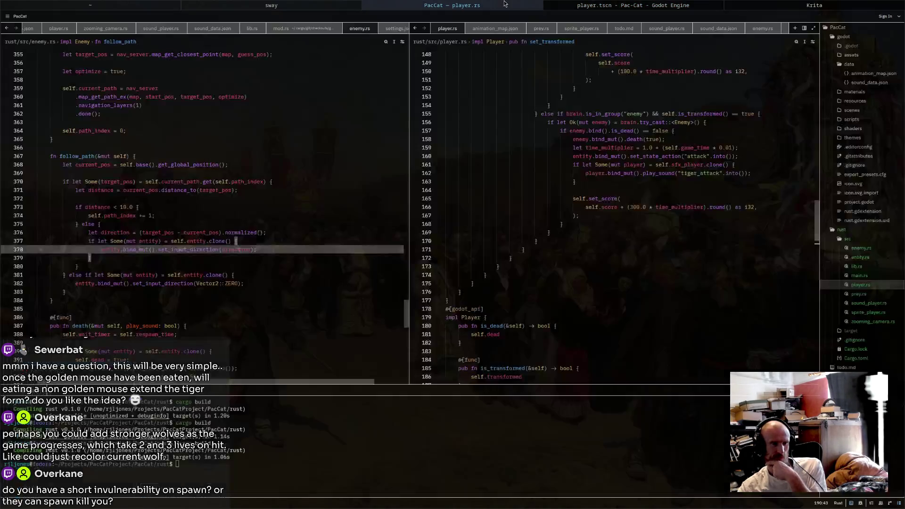
- Open enemy.rs at its respawn code, then go back to Godot's Asset Library
{"action": "left_click", "coordinate": [861, 248]}
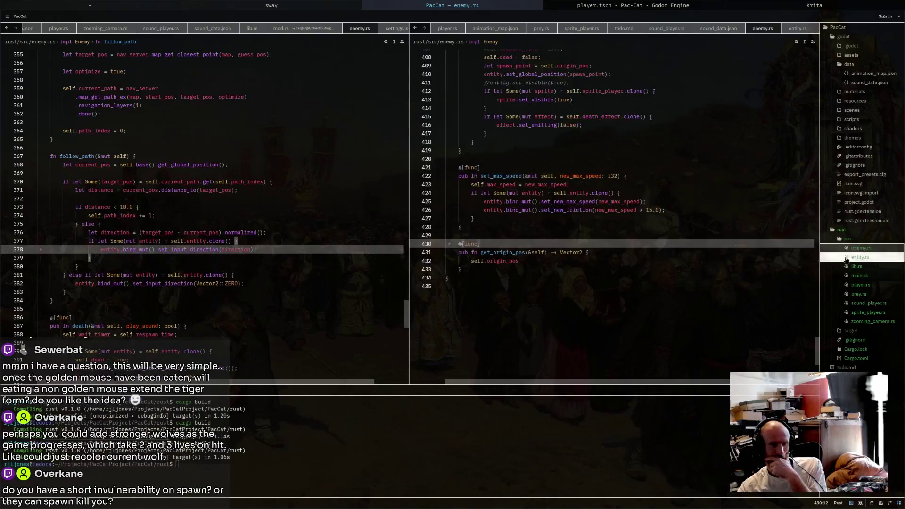
{"action": "scroll", "coordinate": [673, 270], "scroll_direction": "up", "scroll_amount": 3}
{"action": "scroll", "coordinate": [673, 271], "scroll_direction": "up", "scroll_amount": 4}
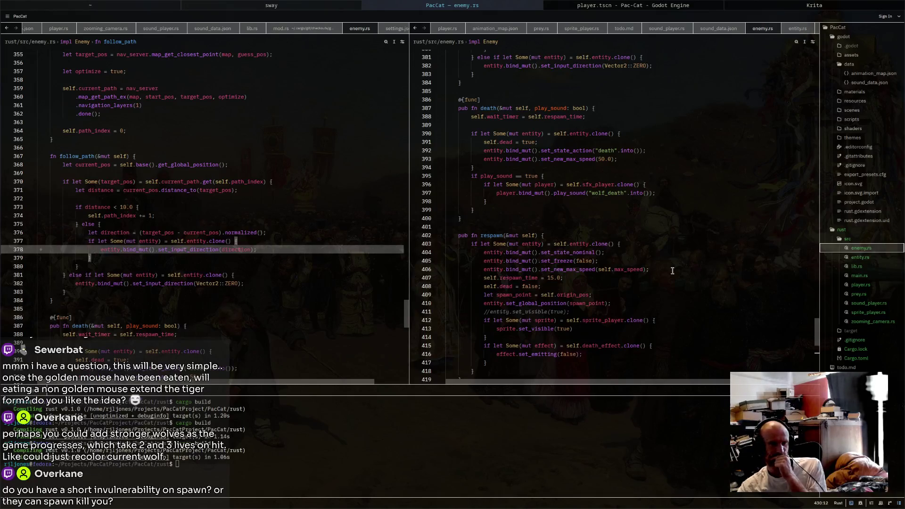
{"action": "left_click", "coordinate": [642, 3]}
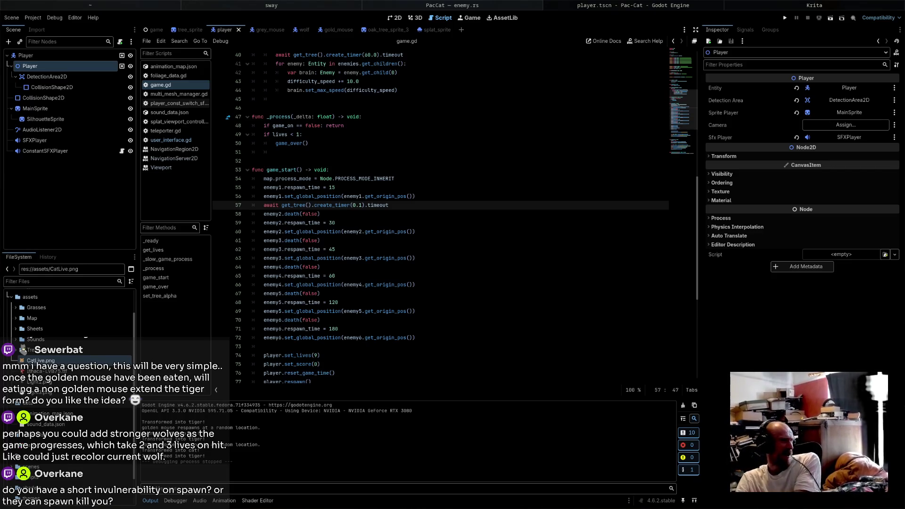
{"action": "left_click", "coordinate": [503, 18]}
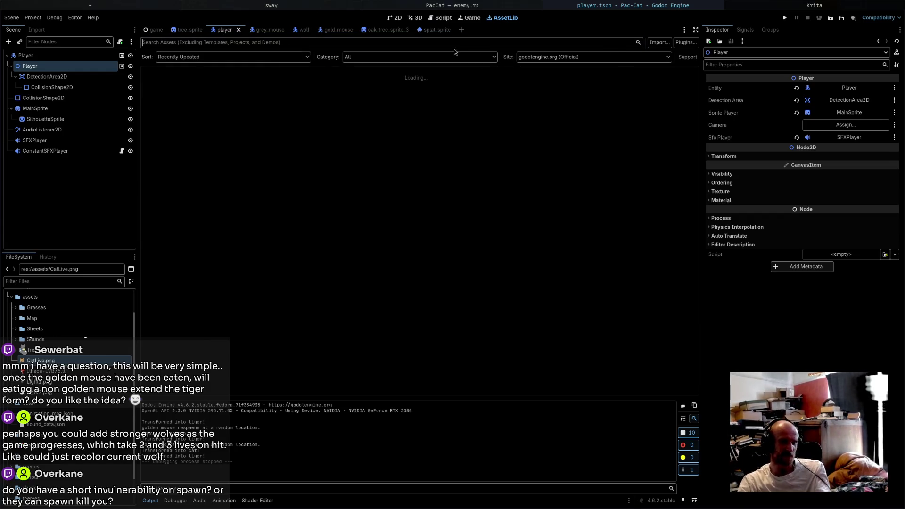
- Search the Asset Library for 'talo' and install Talo Game Services into addons/talo
{"action": "type", "text": "talo"}
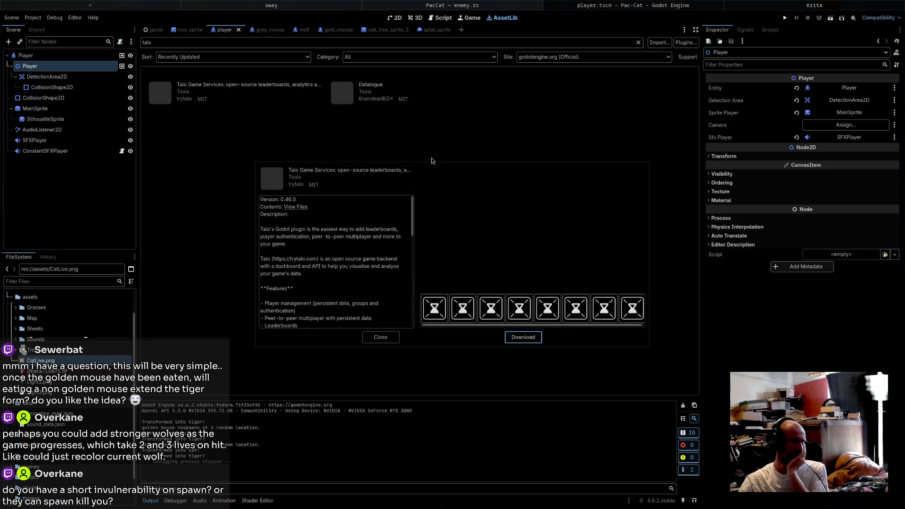
{"action": "left_click", "coordinate": [525, 337]}
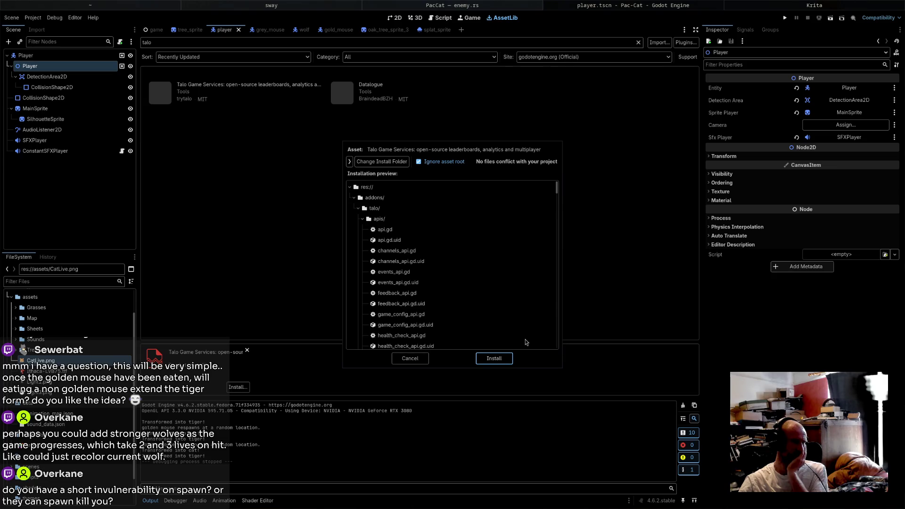
{"action": "scroll", "coordinate": [526, 342], "scroll_direction": "down", "scroll_amount": 3}
{"action": "scroll", "coordinate": [524, 340], "scroll_direction": "up", "scroll_amount": 3}
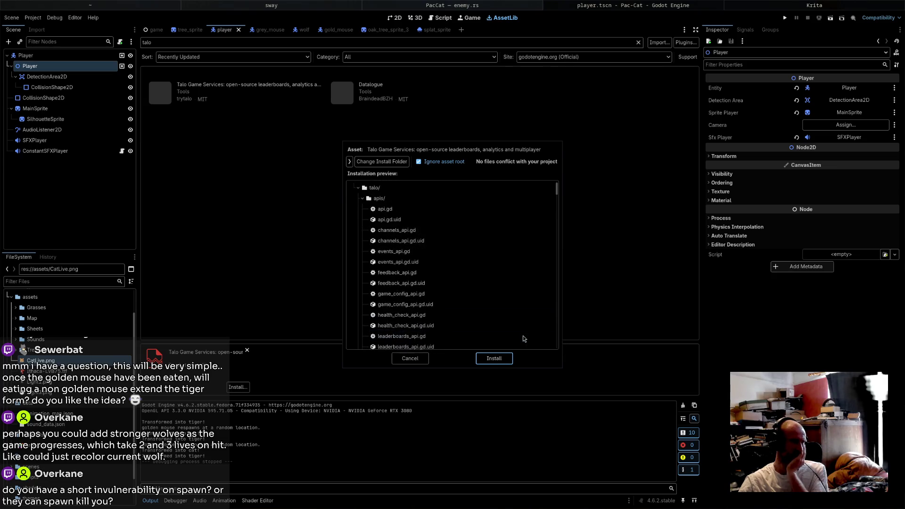
{"action": "left_click", "coordinate": [503, 359]}
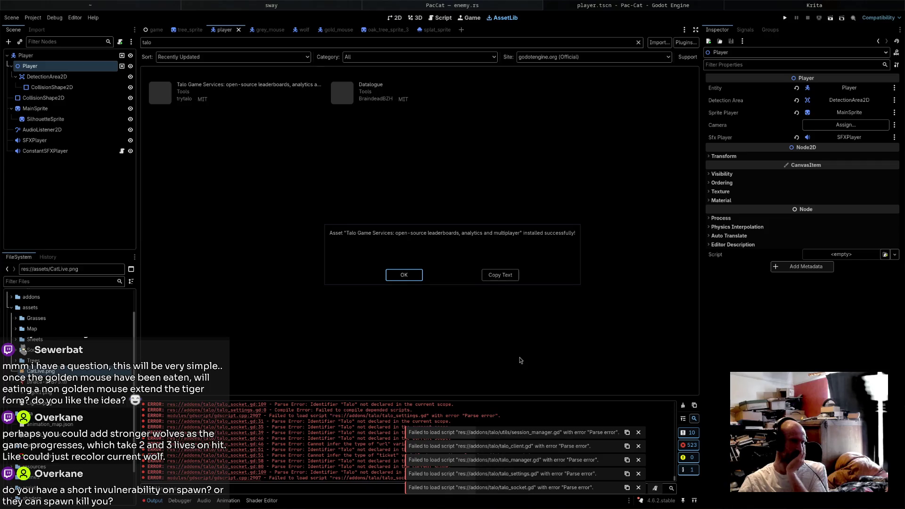
- Enable the Talo Game Services plugin under Project Settings > Plugins
{"action": "left_click", "coordinate": [404, 275]}
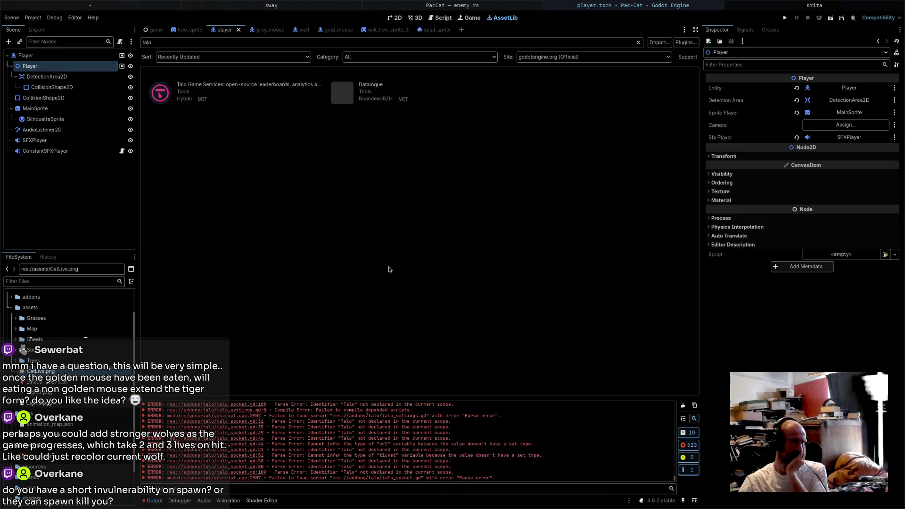
{"action": "left_click", "coordinate": [54, 18]}
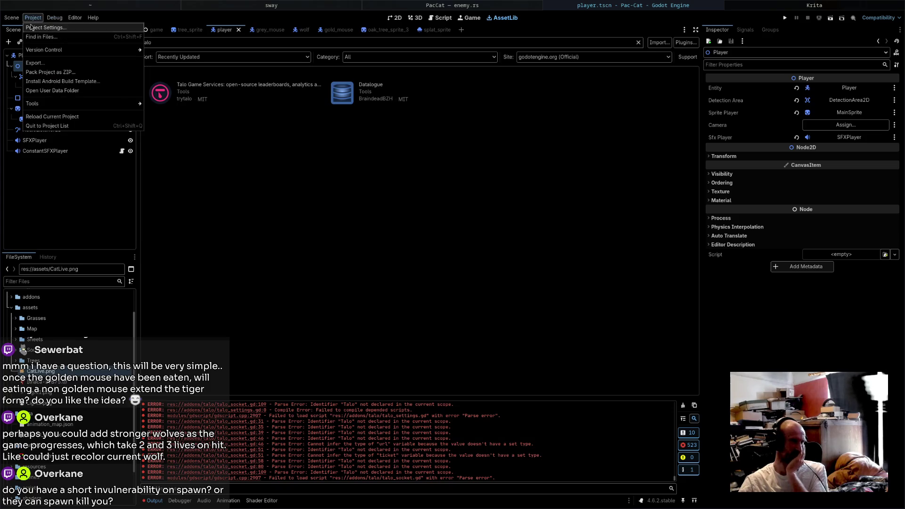
{"action": "left_click", "coordinate": [37, 27]}
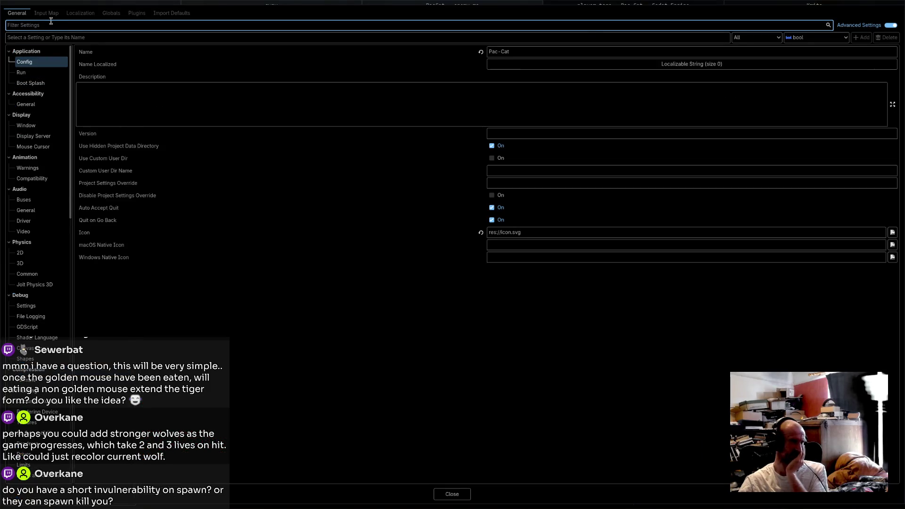
{"action": "left_click", "coordinate": [137, 13]}
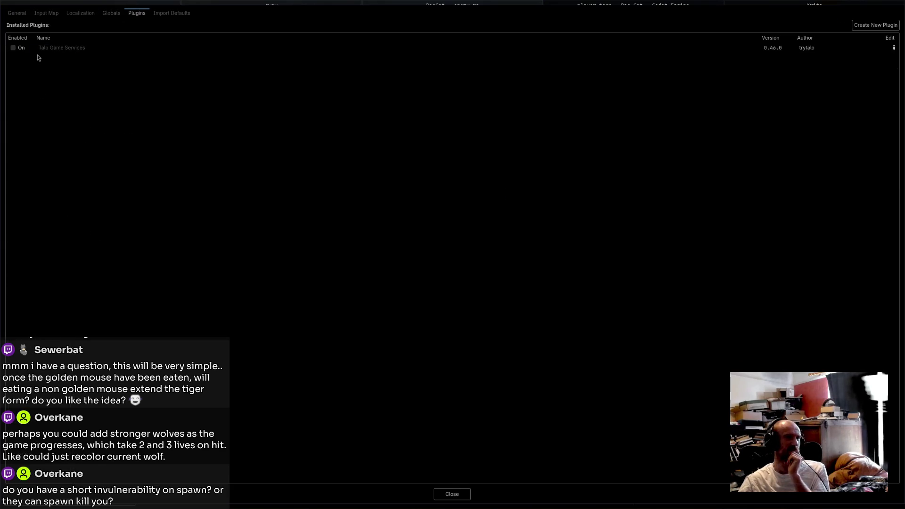
{"action": "left_click", "coordinate": [14, 48]}
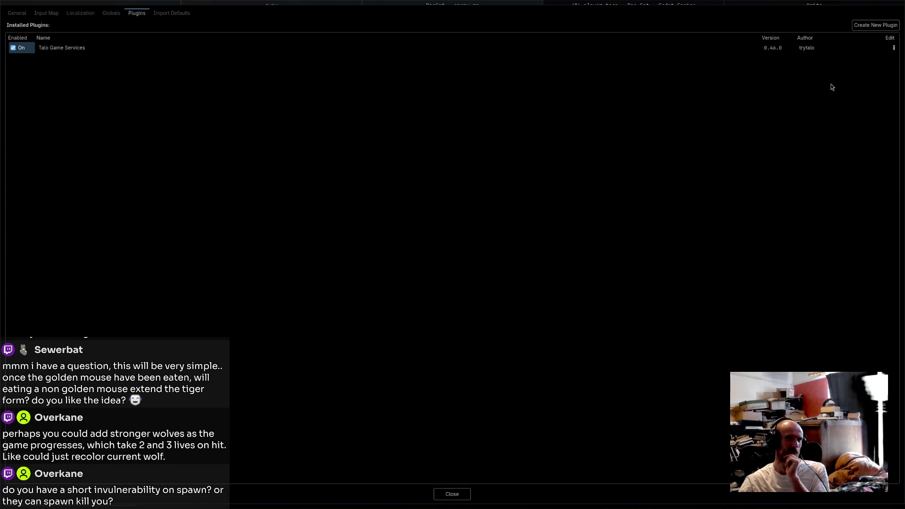
{"action": "left_click", "coordinate": [459, 492]}
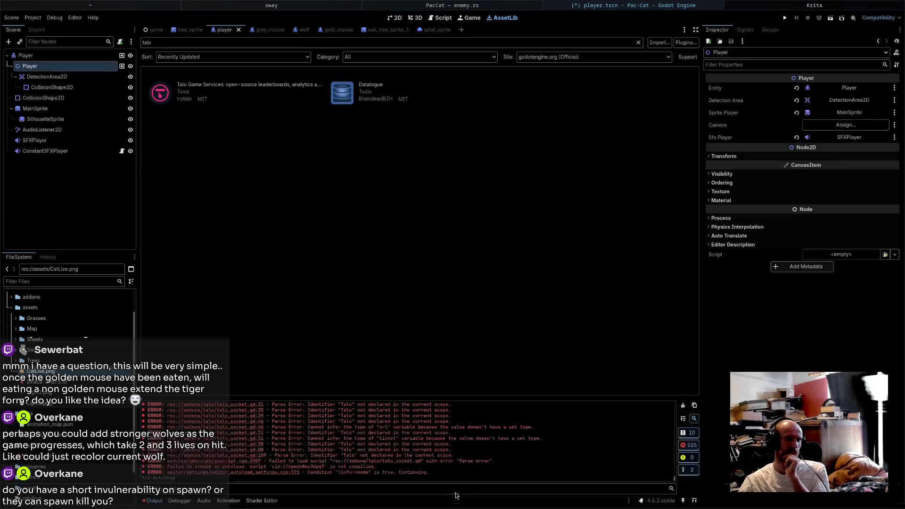
- Save the scene and reload the Pac-Cat project so the plugin loads
{"action": "key", "text": "ctrl+s"}
{"action": "left_click", "coordinate": [34, 18]}
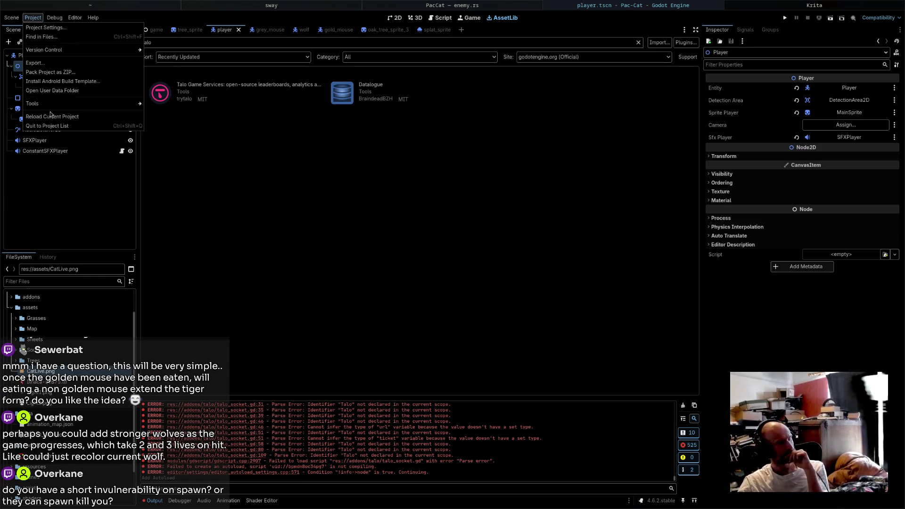
{"action": "left_click", "coordinate": [51, 116]}
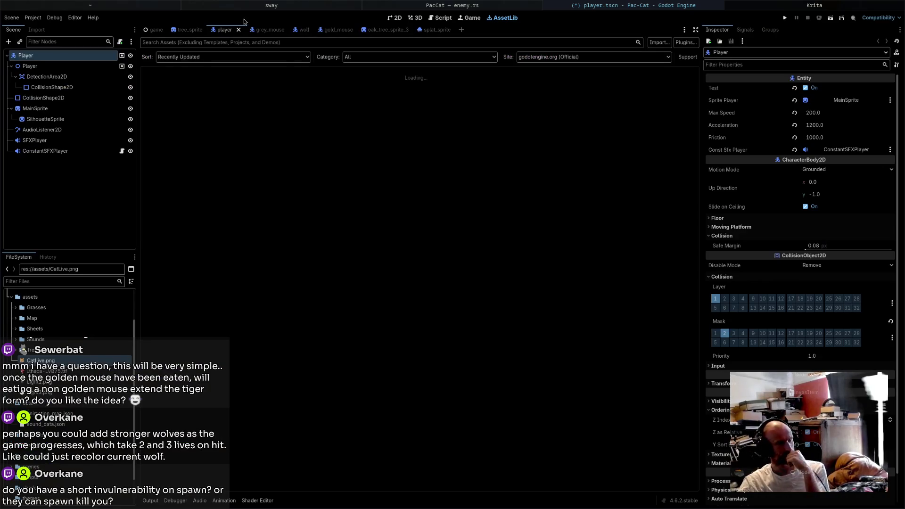
{"action": "left_click", "coordinate": [395, 17]}
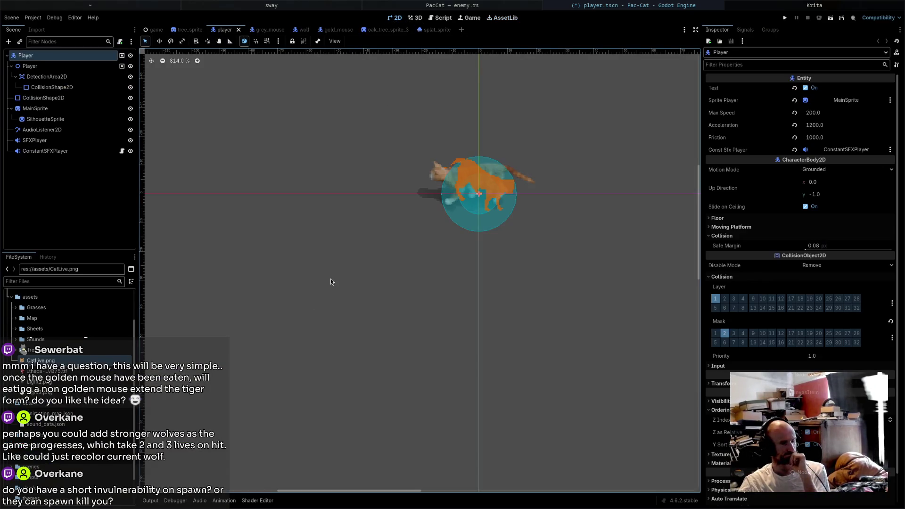
- Expand res://addons/talo and open the game scene's game.gd script
{"action": "scroll", "coordinate": [13, 334], "scroll_direction": "up", "scroll_amount": 3}
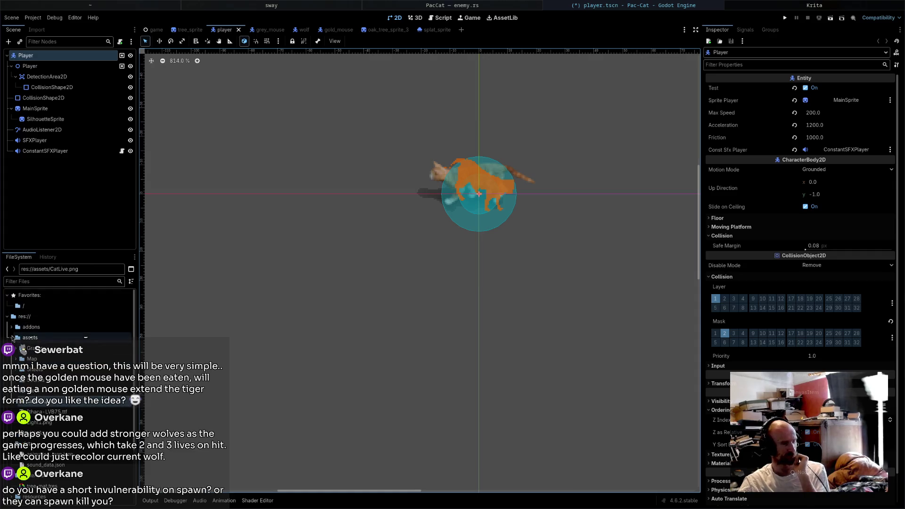
{"action": "left_click", "coordinate": [20, 338]}
{"action": "double_click", "coordinate": [15, 341]}
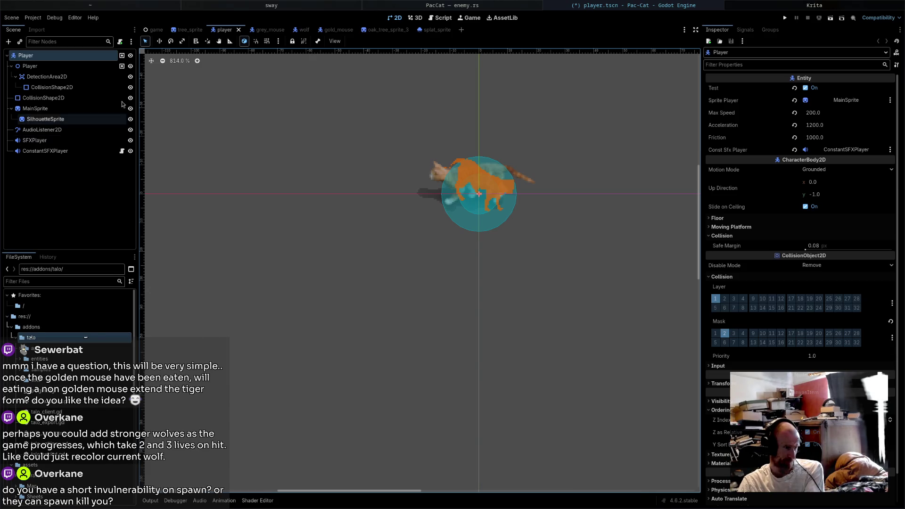
{"action": "left_click", "coordinate": [156, 30]}
{"action": "left_click", "coordinate": [127, 55]}
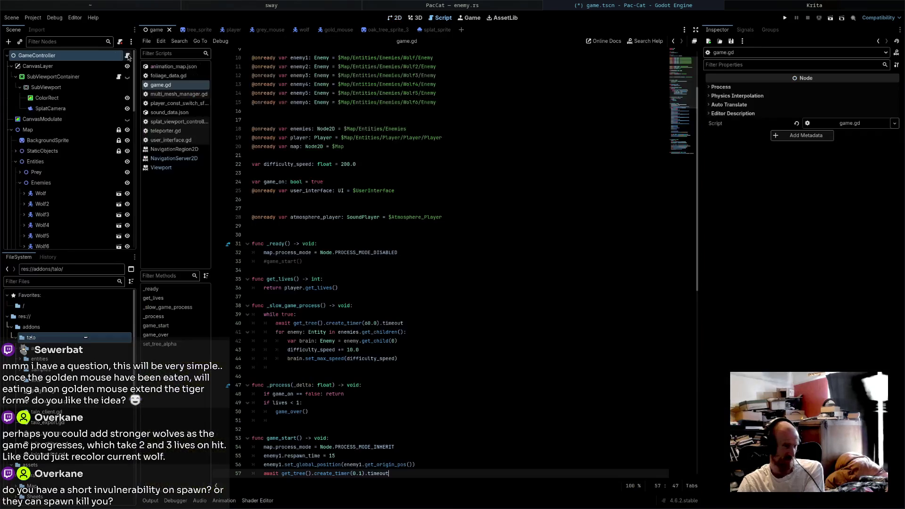
- Add an empty line after #game_start() in _ready and save game.gd
{"action": "left_click", "coordinate": [450, 229]}
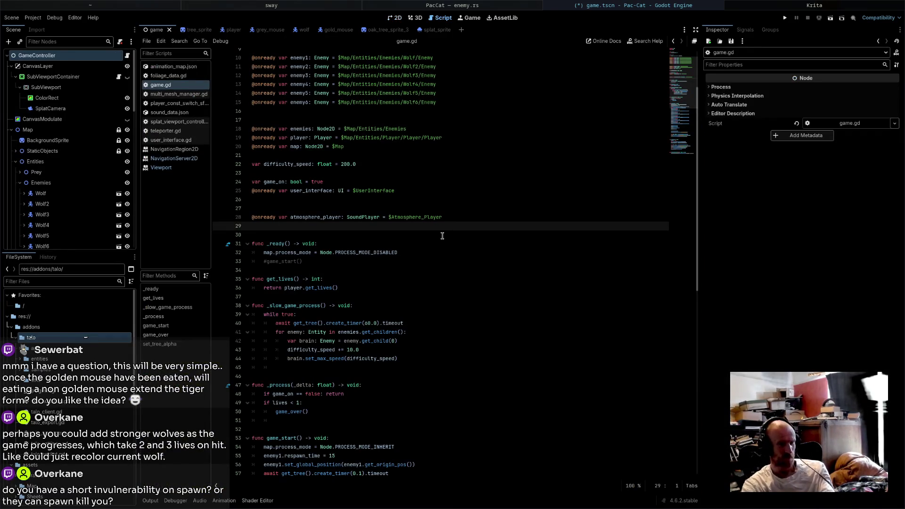
{"action": "left_click", "coordinate": [442, 271]}
{"action": "key", "text": "Up"}
{"action": "key", "text": "End"}
{"action": "key", "text": "Return"}
{"action": "key", "text": "BackSpace"}
{"action": "type", "text": "ALO"}
{"action": "key", "text": "BackSpace"}
{"action": "key", "text": "BackSpace"}
{"action": "key", "text": "BackSpace"}
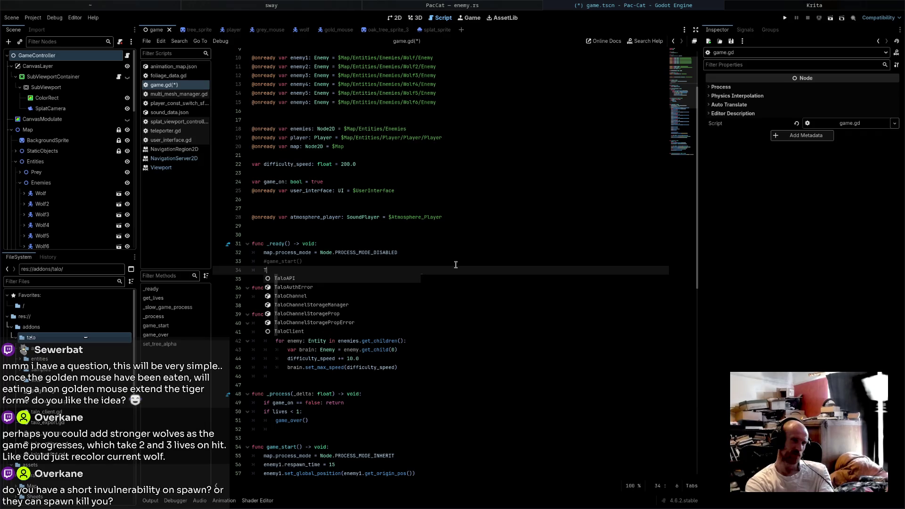
{"action": "type", "text": "alo."}
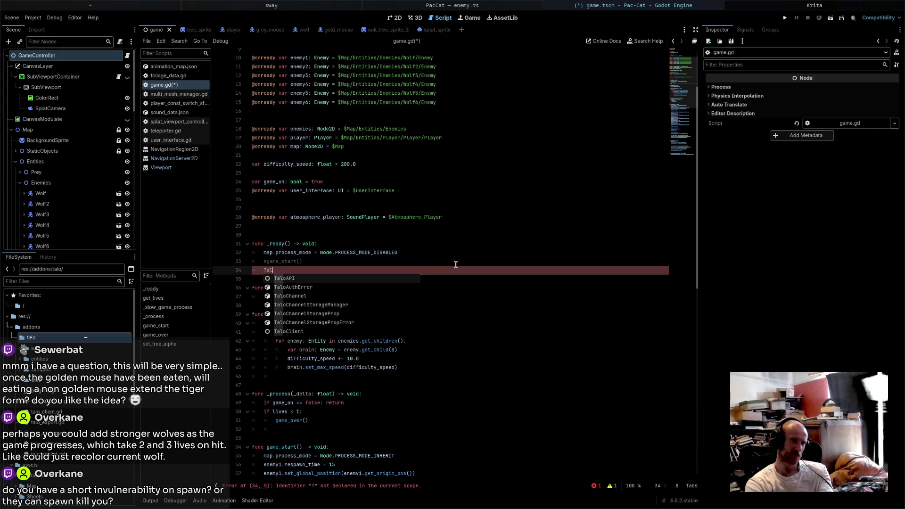
{"action": "key", "text": "BackSpace"}
{"action": "key", "text": "BackSpace"}
{"action": "key", "text": "BackSpace"}
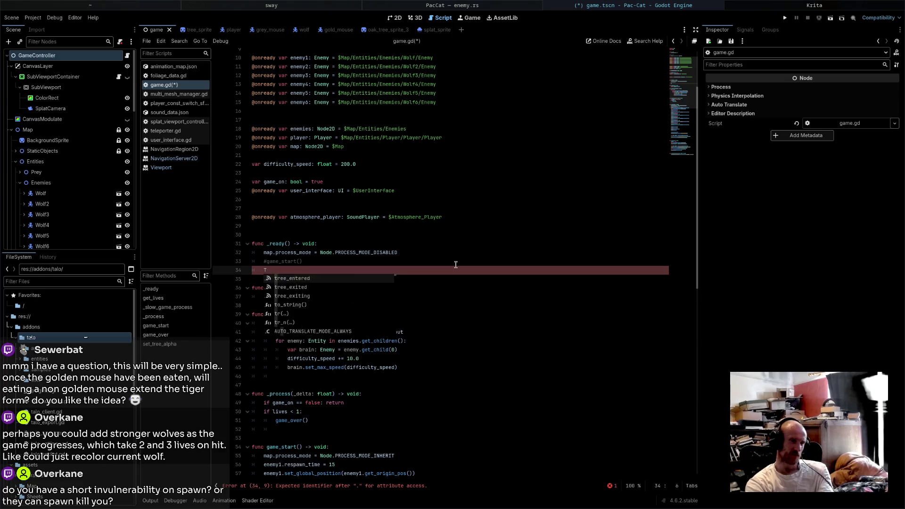
{"action": "key", "text": "ctrl+s"}
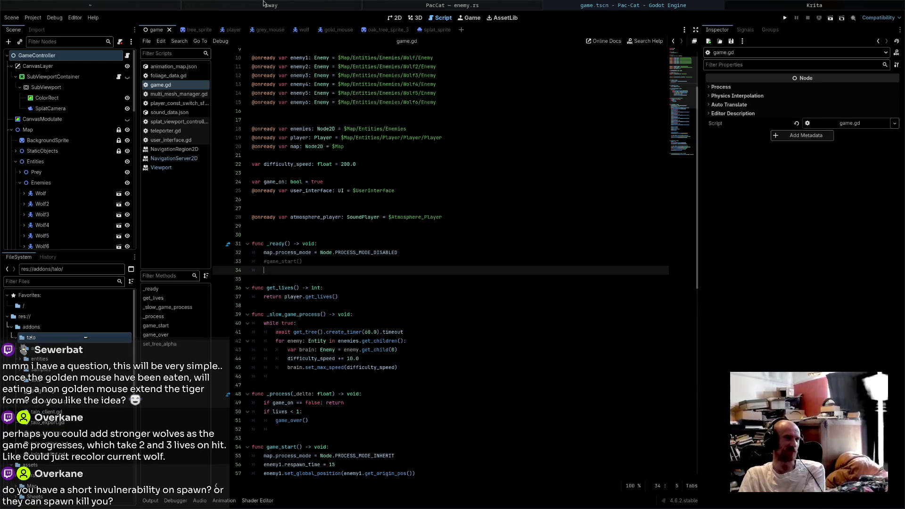
- Inspect the HIGH SCORE label, PLAY button and MainContainer nodes, then save the scene
{"action": "left_click", "coordinate": [389, 18]}
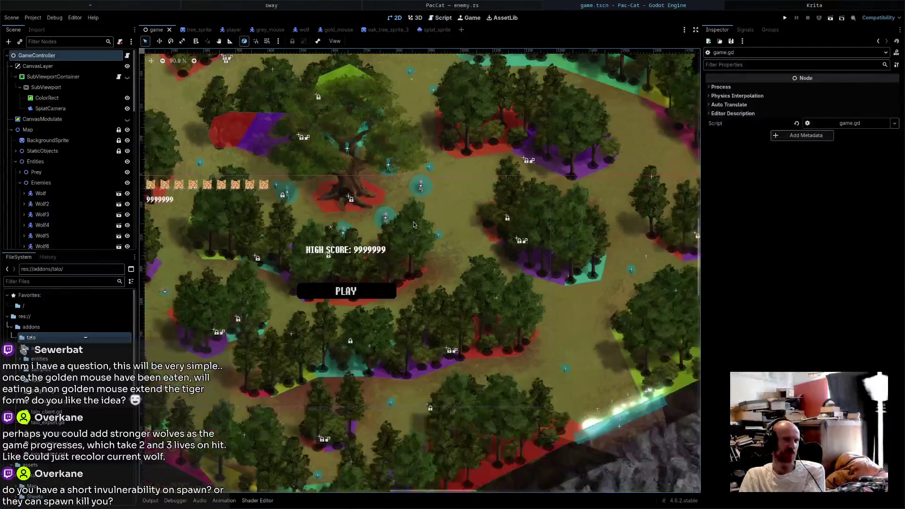
{"action": "scroll", "coordinate": [322, 200], "scroll_direction": "up", "scroll_amount": 3}
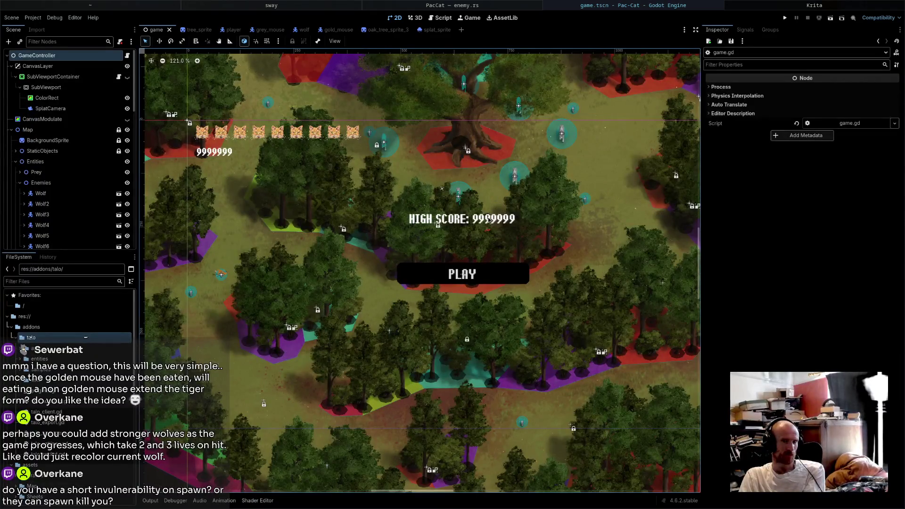
{"action": "mouse_move", "coordinate": [508, 220]}
{"action": "left_mouse_down"}
{"action": "mouse_move", "coordinate": [405, 197]}
{"action": "mouse_move", "coordinate": [437, 178]}
{"action": "mouse_move", "coordinate": [500, 177]}
{"action": "mouse_move", "coordinate": [495, 156]}
{"action": "mouse_move", "coordinate": [462, 196]}
{"action": "mouse_move", "coordinate": [503, 191]}
{"action": "mouse_move", "coordinate": [370, 160]}
{"action": "left_mouse_up"}
{"action": "left_click", "coordinate": [489, 200]}
{"action": "left_click", "coordinate": [470, 242]}
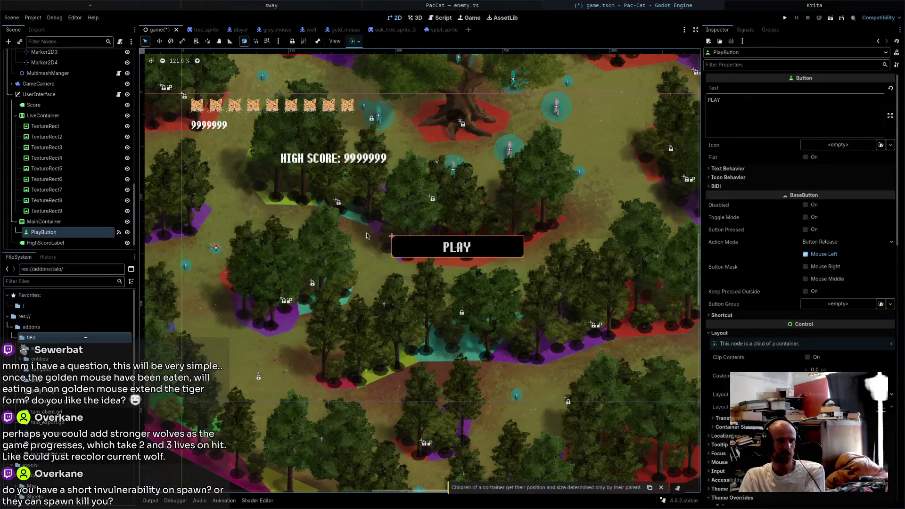
{"action": "left_click", "coordinate": [103, 224]}
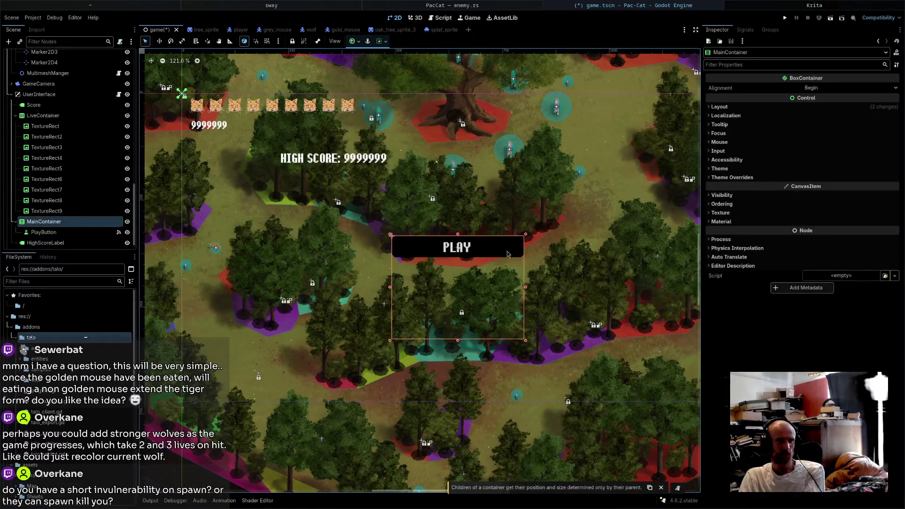
{"action": "left_click", "coordinate": [395, 244]}
{"action": "left_click", "coordinate": [94, 222]}
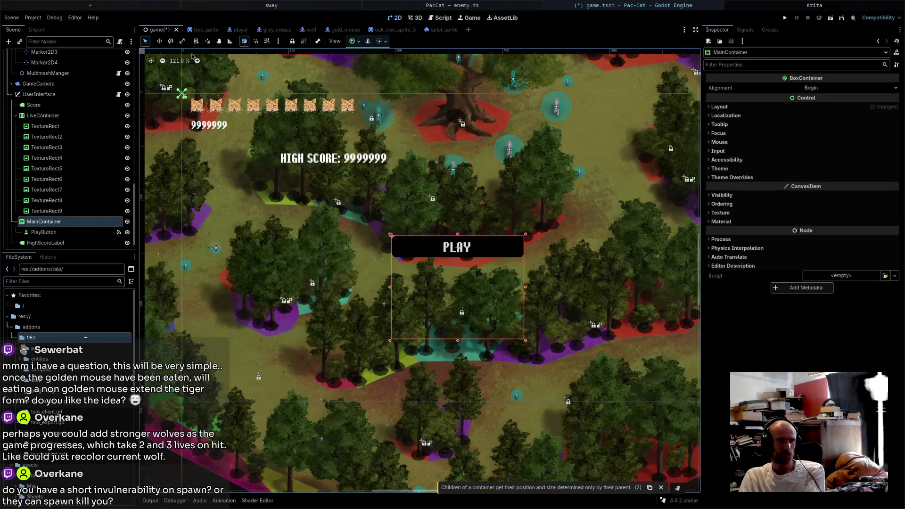
{"action": "left_click", "coordinate": [159, 42]}
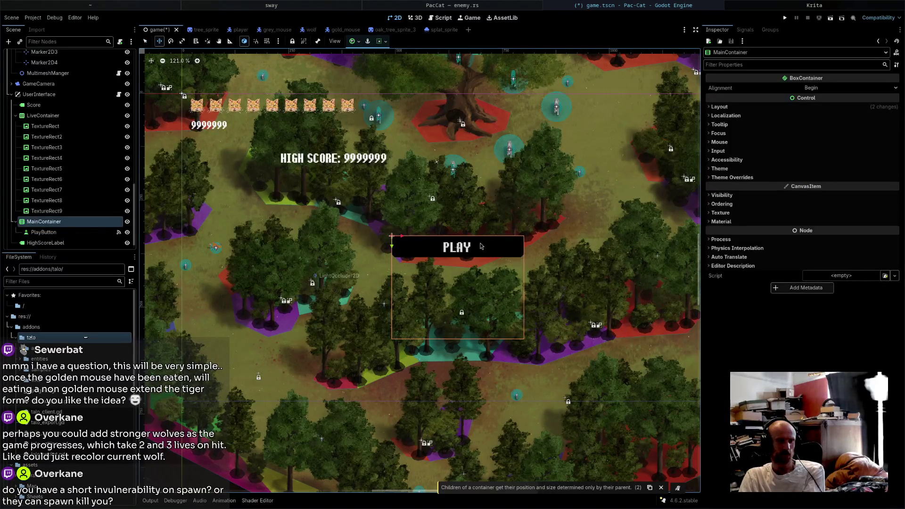
{"action": "mouse_move", "coordinate": [480, 246]}
{"action": "left_mouse_down"}
{"action": "mouse_move", "coordinate": [279, 189]}
{"action": "mouse_move", "coordinate": [424, 219]}
{"action": "mouse_move", "coordinate": [342, 238]}
{"action": "mouse_move", "coordinate": [309, 236]}
{"action": "mouse_move", "coordinate": [314, 230]}
{"action": "left_mouse_up"}
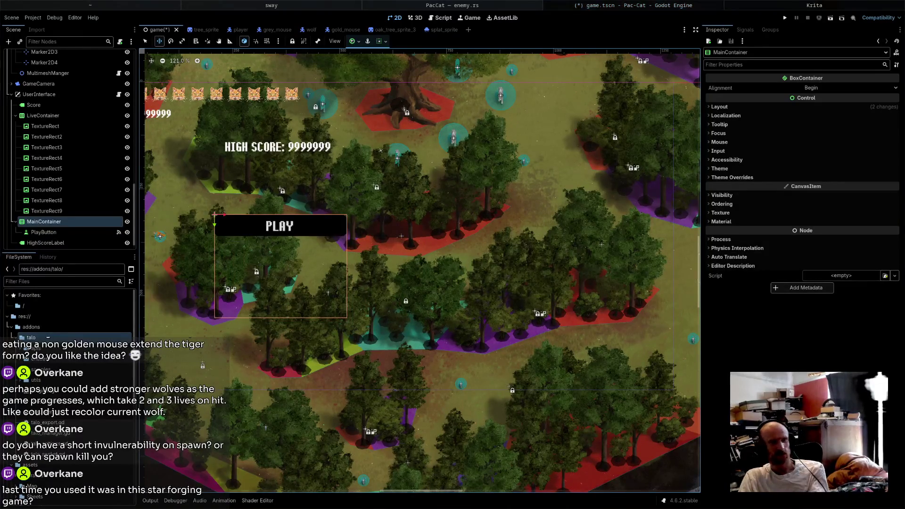
{"action": "key", "text": "ctrl+s"}
{"action": "mouse_move", "coordinate": [550, 210]}
{"action": "left_mouse_down"}
{"action": "mouse_move", "coordinate": [664, 218]}
{"action": "mouse_move", "coordinate": [528, 235]}
{"action": "mouse_move", "coordinate": [534, 230]}
{"action": "left_mouse_up"}
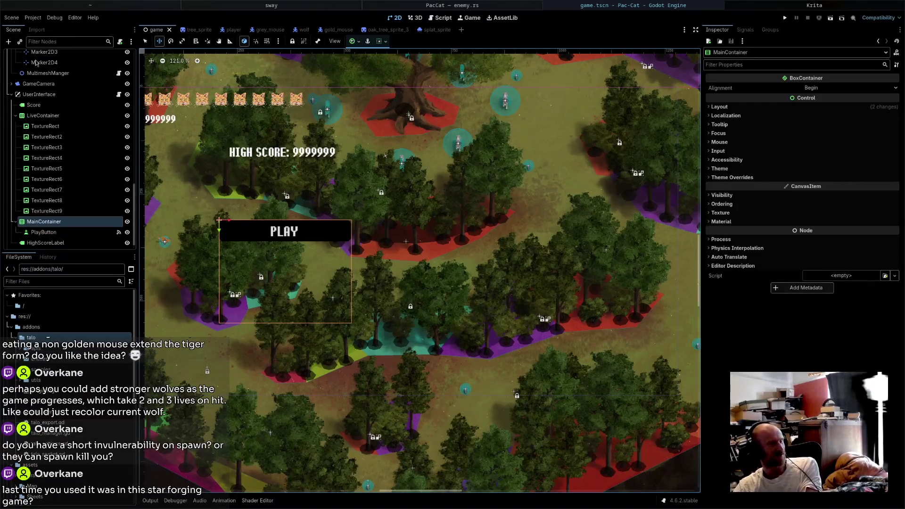
- Hide the Score text and LiveContainer life icons, then select the Map node
{"action": "scroll", "coordinate": [67, 214], "scroll_direction": "down", "scroll_amount": 1}
{"action": "scroll", "coordinate": [67, 214], "scroll_direction": "up", "scroll_amount": 8}
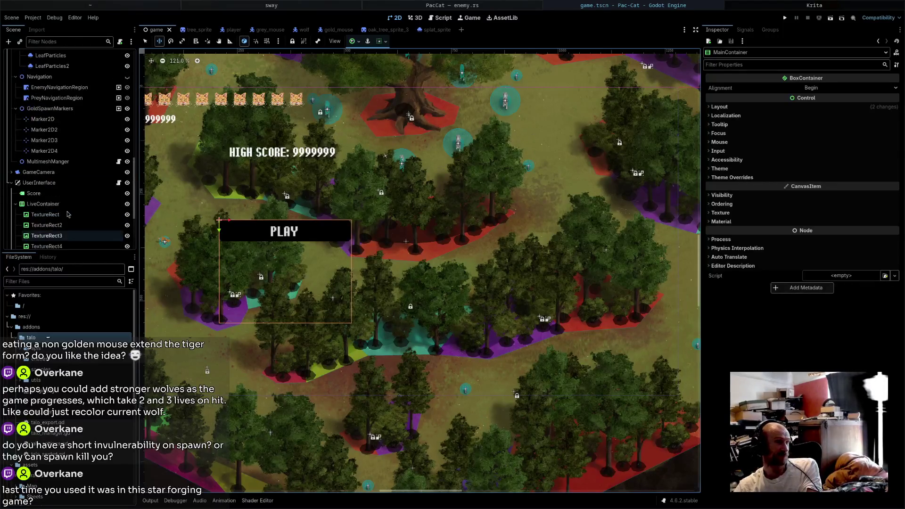
{"action": "scroll", "coordinate": [65, 176], "scroll_direction": "down", "scroll_amount": 2}
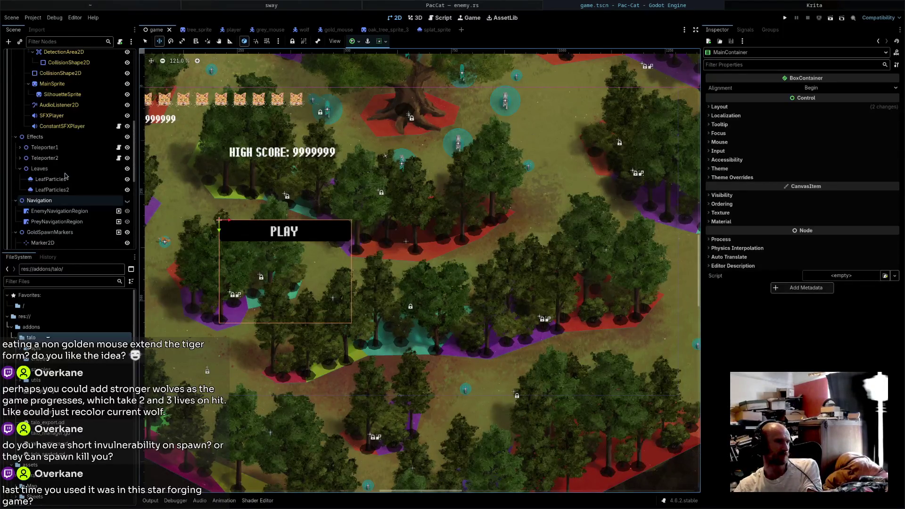
{"action": "scroll", "coordinate": [74, 164], "scroll_direction": "down", "scroll_amount": 5}
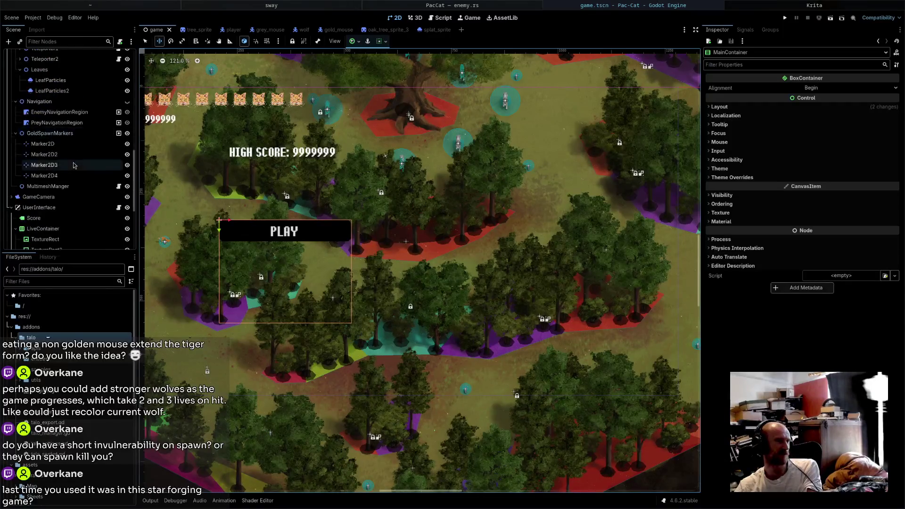
{"action": "left_click", "coordinate": [126, 120]}
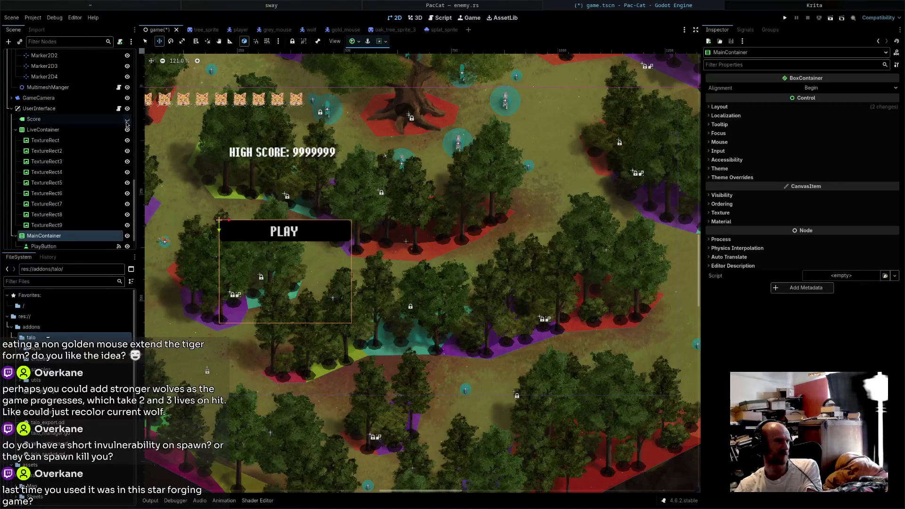
{"action": "left_click", "coordinate": [127, 131]}
{"action": "scroll", "coordinate": [113, 207], "scroll_direction": "up", "scroll_amount": 5}
{"action": "scroll", "coordinate": [112, 213], "scroll_direction": "up", "scroll_amount": 10}
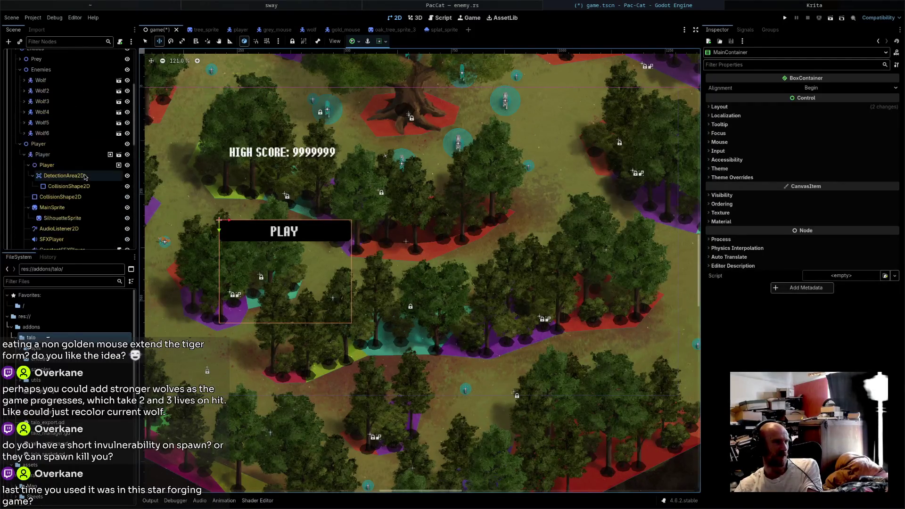
{"action": "left_click", "coordinate": [67, 131]}
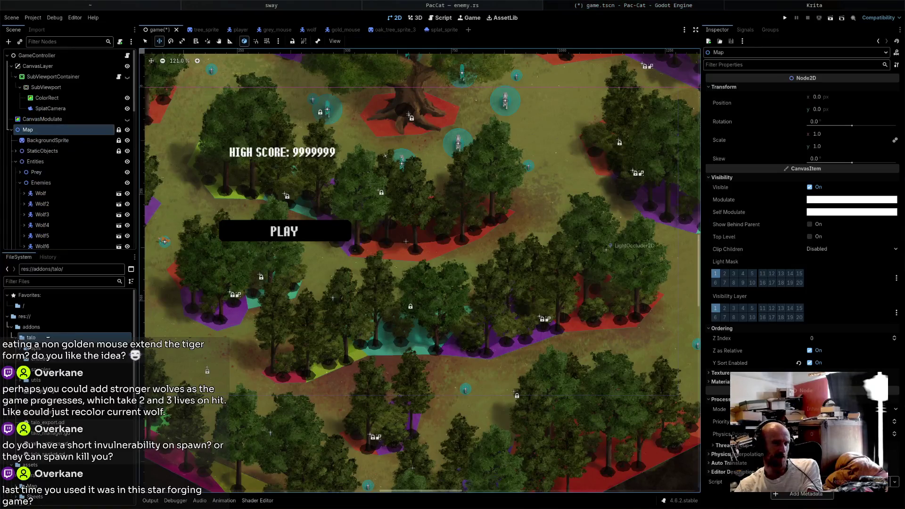
- Set Map's Modulate to 00000000 so the forest map becomes fully transparent
{"action": "left_click", "coordinate": [847, 202]}
{"action": "type", "text": "00000000"}
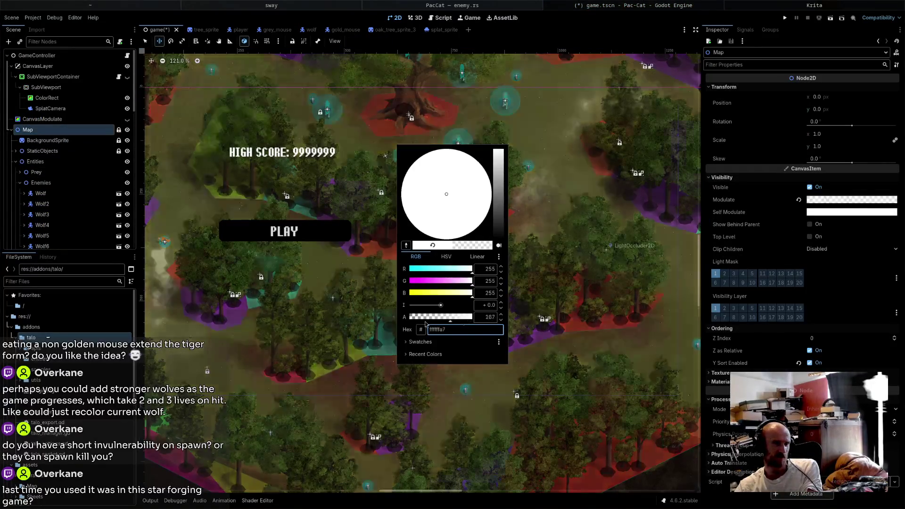
{"action": "key", "text": "Return"}
{"action": "scroll", "coordinate": [331, 317], "scroll_direction": "right", "scroll_amount": 2}
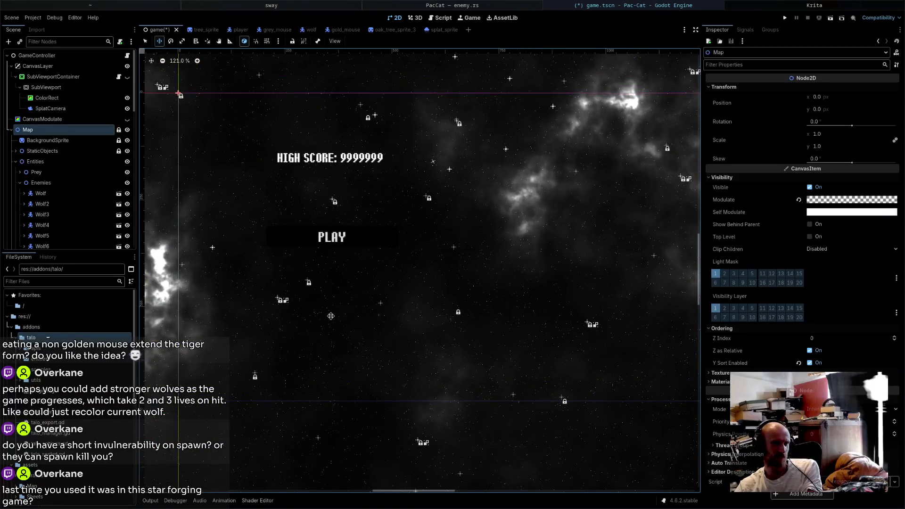
{"action": "left_click", "coordinate": [359, 239]}
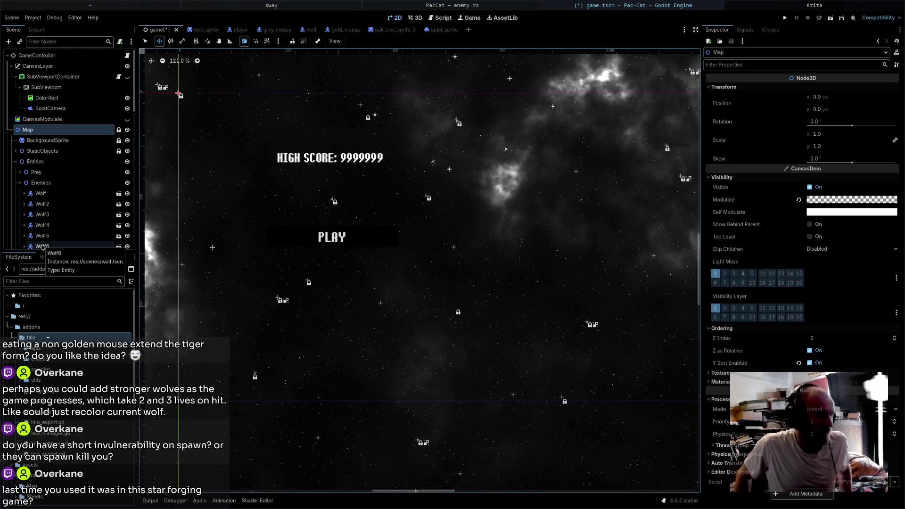
- Hide the HighScoreLabel node in the Scene dock
{"action": "scroll", "coordinate": [98, 180], "scroll_direction": "down", "scroll_amount": 5}
{"action": "scroll", "coordinate": [99, 180], "scroll_direction": "down", "scroll_amount": 10}
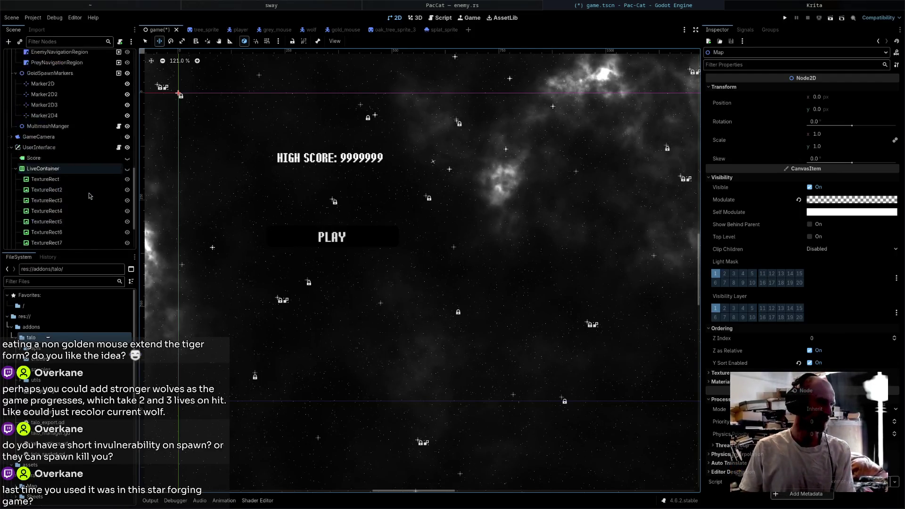
{"action": "left_click", "coordinate": [126, 233]}
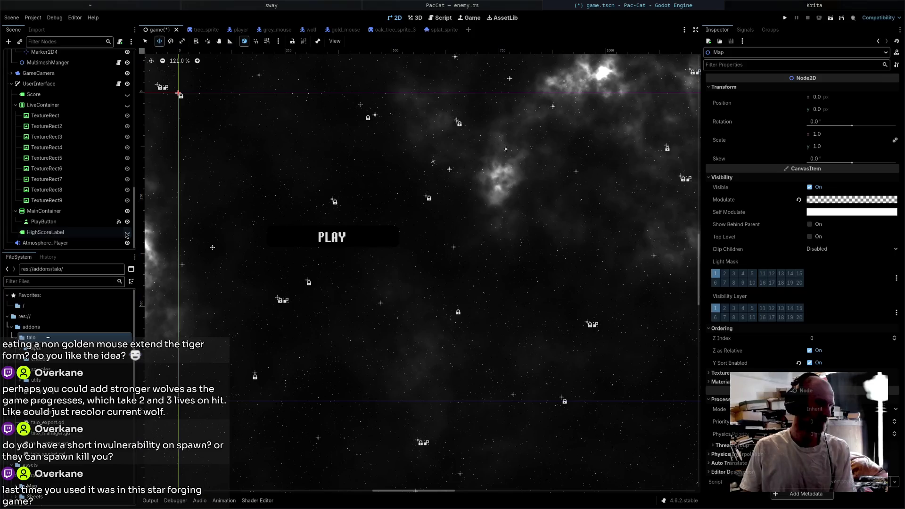
- Save the game scene and instance the Talo leaderboard sample scene into it
{"action": "key", "text": "ctrl+s"}
{"action": "left_click_drag", "start_coordinate": [492, 134], "coordinate": [393, 98]}
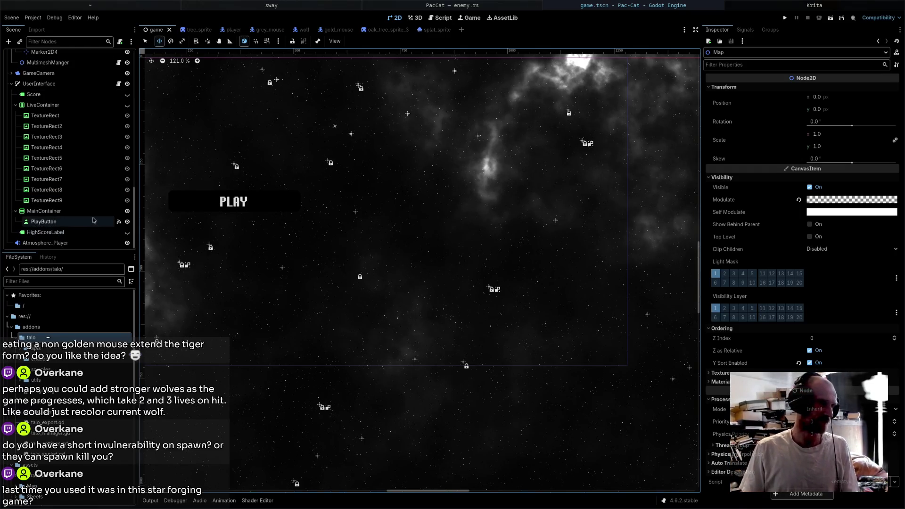
{"action": "right_click", "coordinate": [88, 86]}
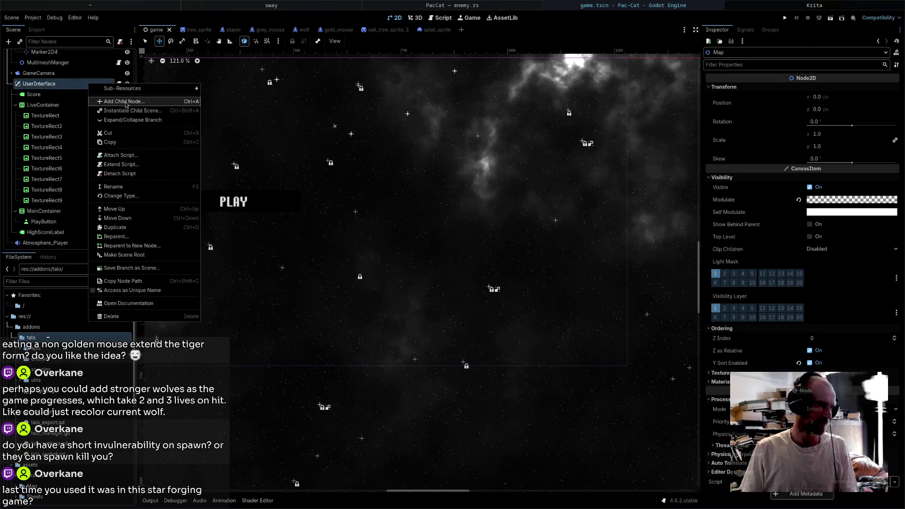
{"action": "left_click", "coordinate": [136, 113]}
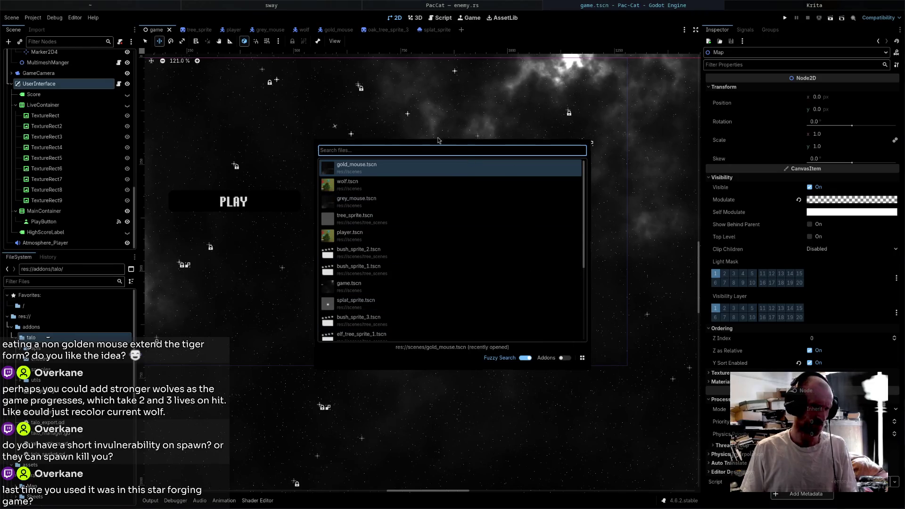
{"action": "left_click", "coordinate": [448, 226]}
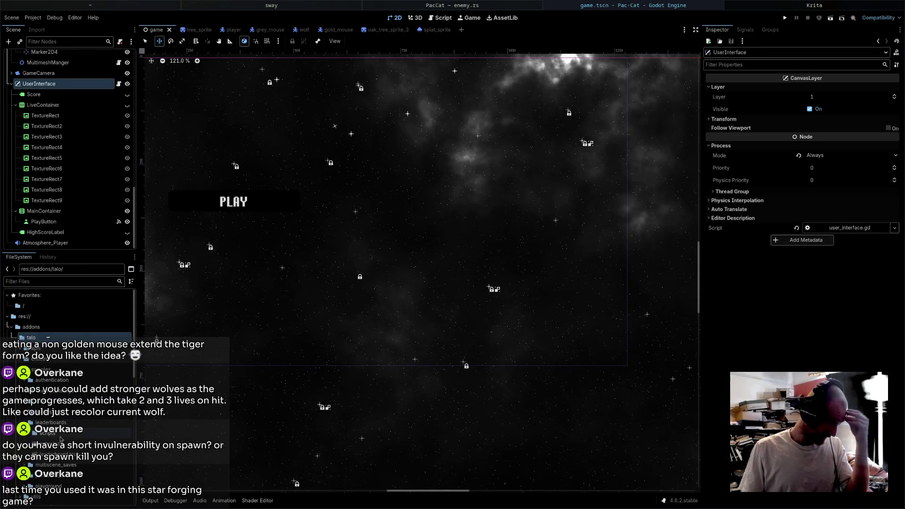
{"action": "left_click", "coordinate": [69, 452]}
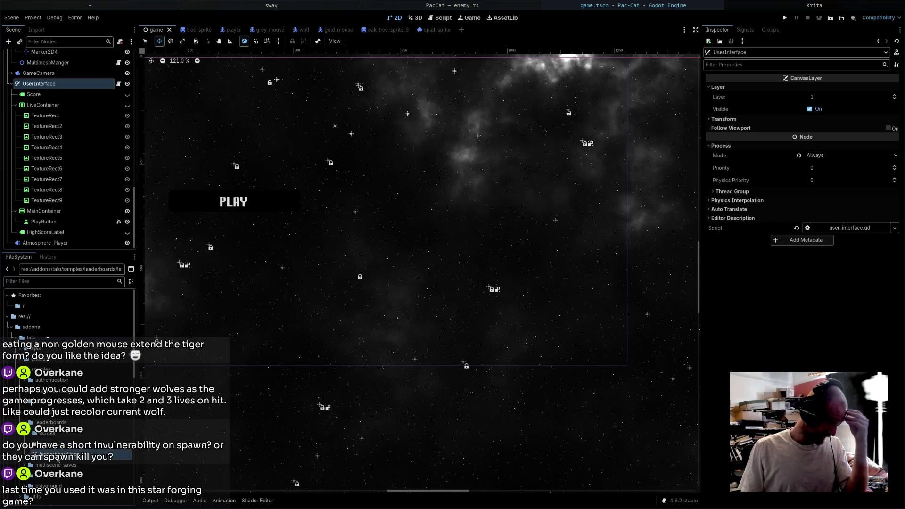
{"action": "mouse_move", "coordinate": [65, 453]}
{"action": "left_mouse_down"}
{"action": "mouse_move", "coordinate": [307, 299]}
{"action": "mouse_move", "coordinate": [283, 55]}
{"action": "mouse_move", "coordinate": [288, 62]}
{"action": "left_mouse_up"}
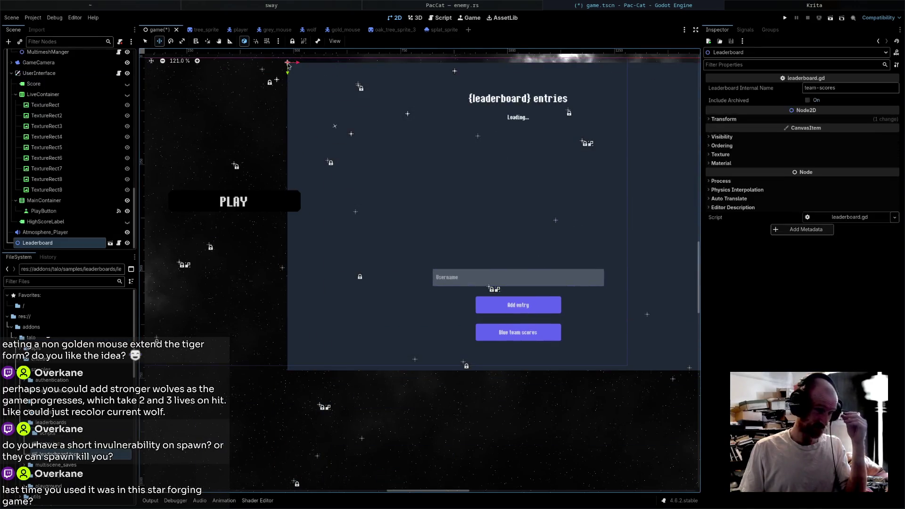
{"action": "scroll", "coordinate": [518, 203], "scroll_direction": "down", "scroll_amount": 1}
{"action": "scroll", "coordinate": [517, 203], "scroll_direction": "down", "scroll_amount": 1}
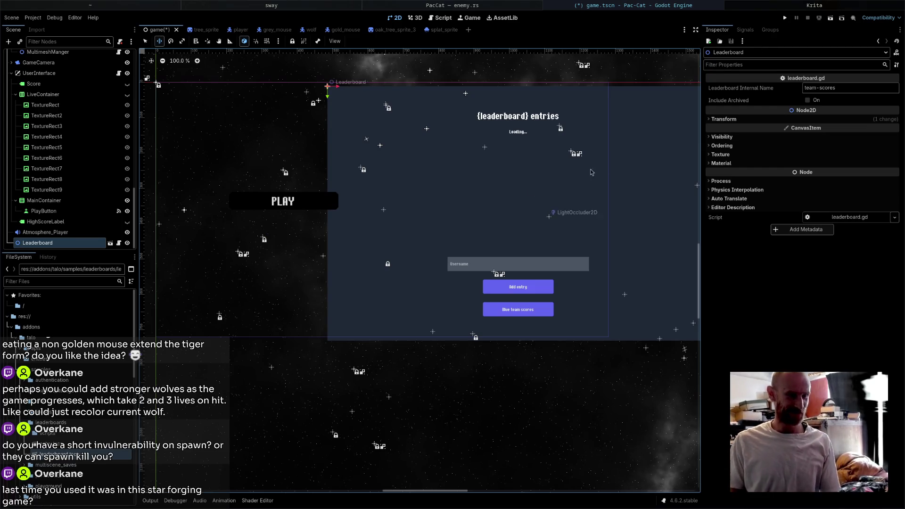
{"action": "key", "text": "super+minus"}
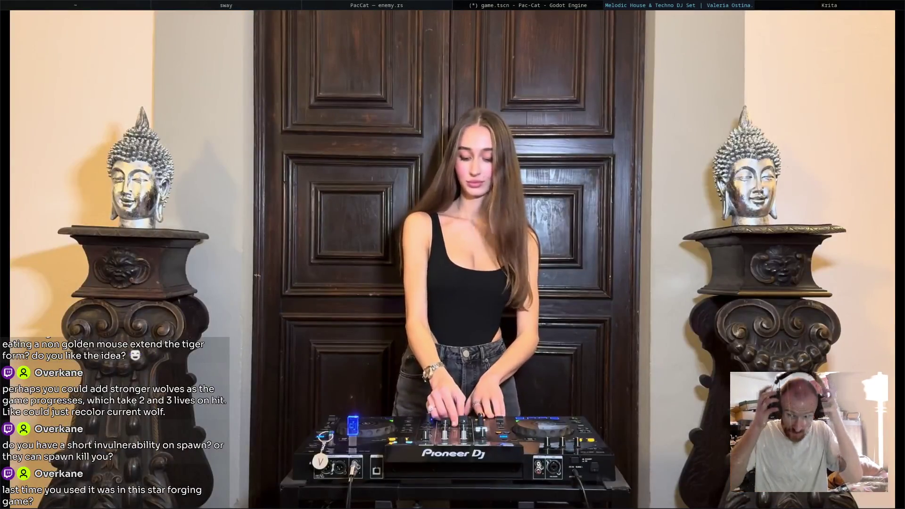
- Close the YouTube DJ set video to return to Godot and bring up the app launcher
{"action": "mouse_move", "coordinate": [429, 326]}
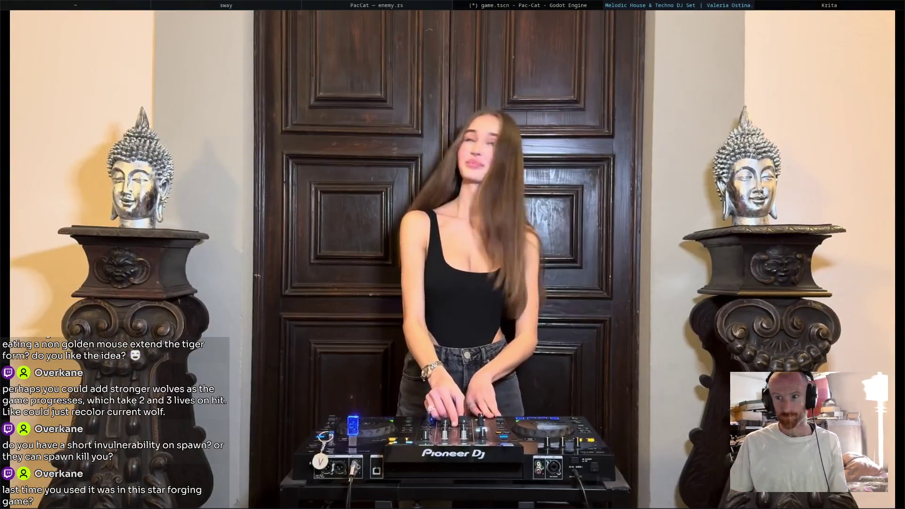
{"action": "key", "text": "super+minus"}
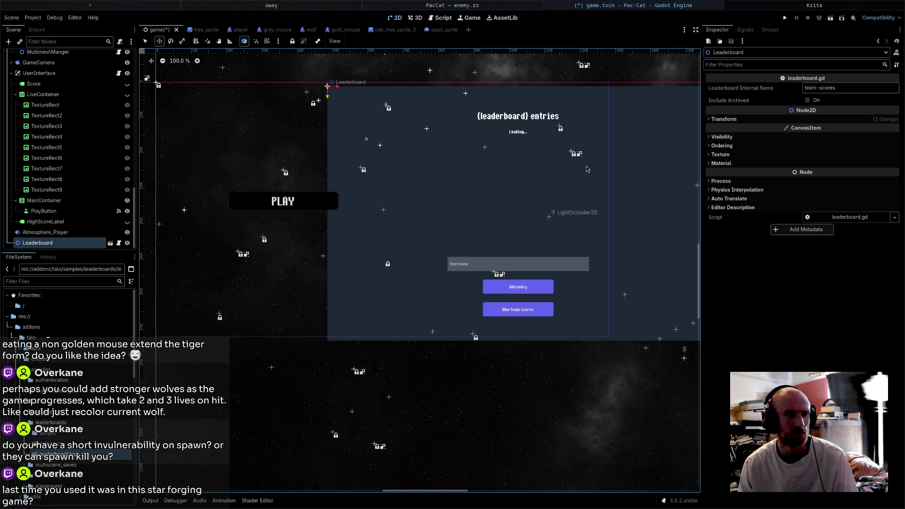
{"action": "key", "text": "super+d"}
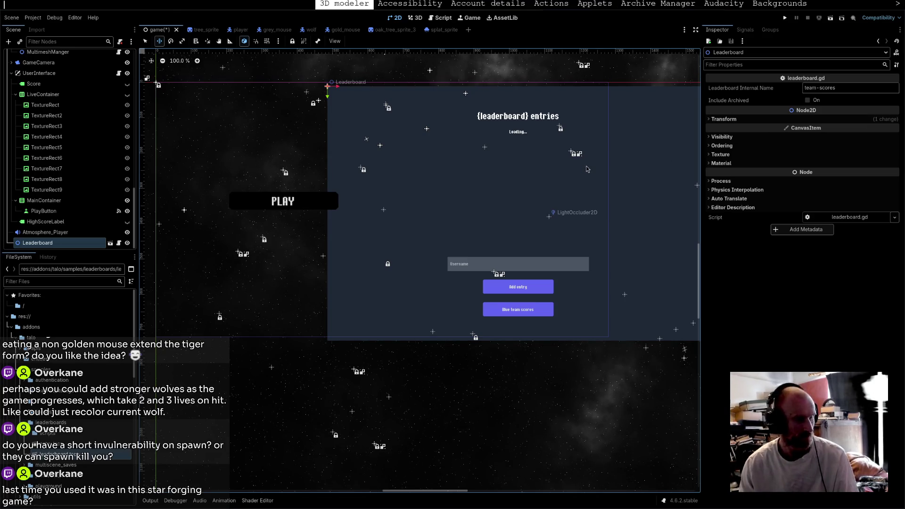
- Launch Bitwarden, close its locked vault, and switch to PacCat's talokey.txt in Zed
{"action": "key", "text": "Escape"}
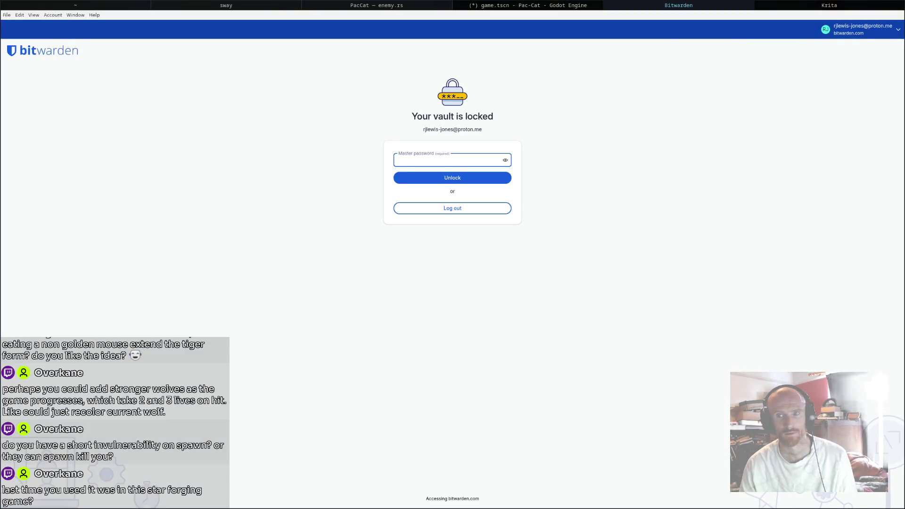
{"action": "key", "text": "super+shift+q"}
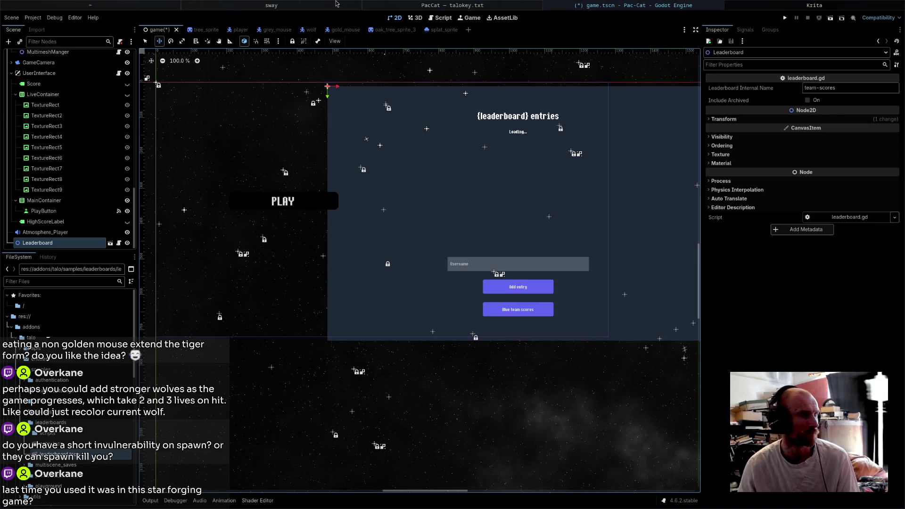
{"action": "left_click", "coordinate": [391, 4]}
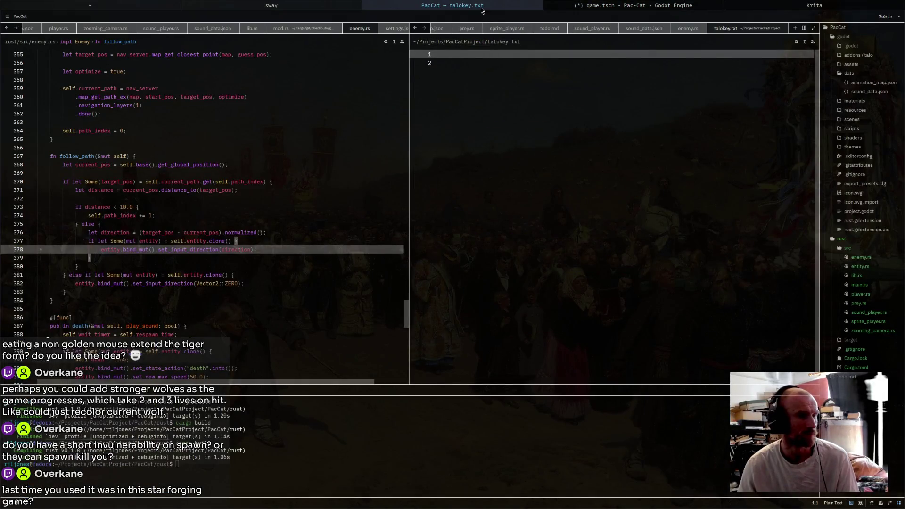
- Close Zed with talokey.txt open and return to the Godot editor
{"action": "right_click", "coordinate": [497, 83]}
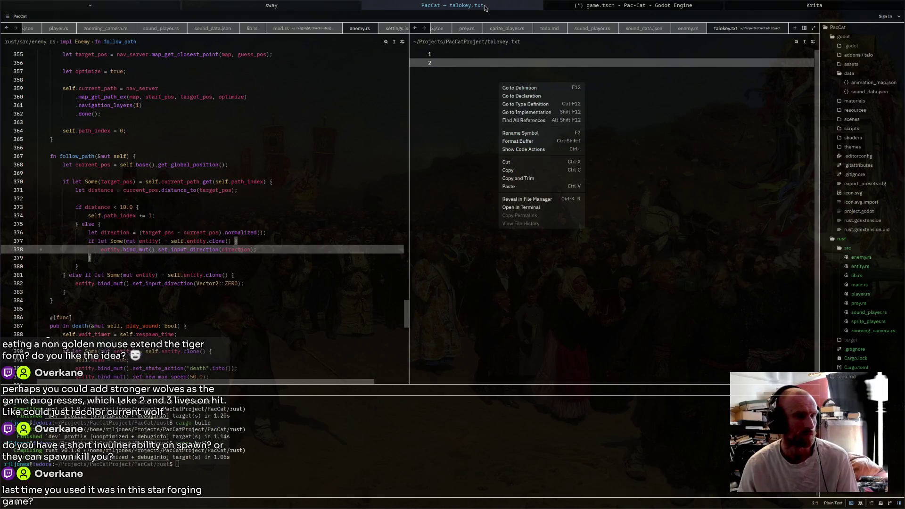
{"action": "key", "text": "ctrl+q"}
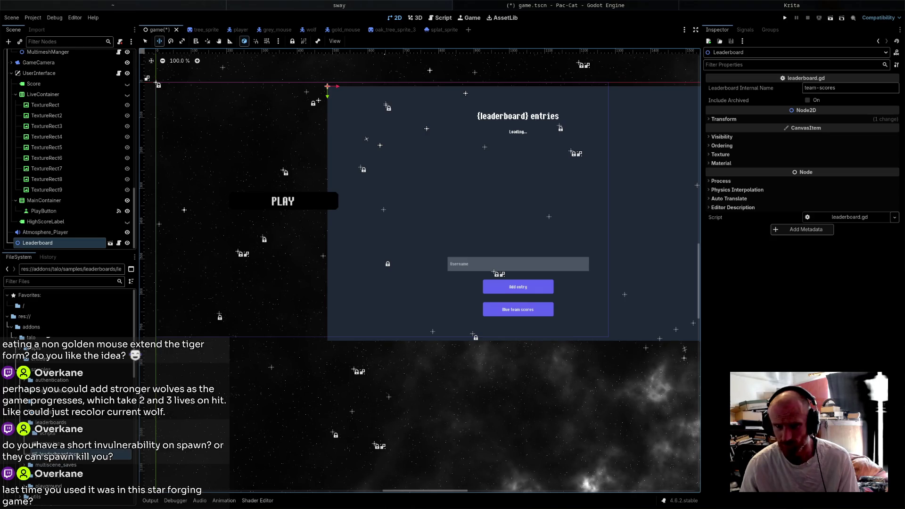
- Rename the Leaderboard internal name from team-scores to BOARD and save the game scene
{"action": "key", "text": "ctrl+s"}
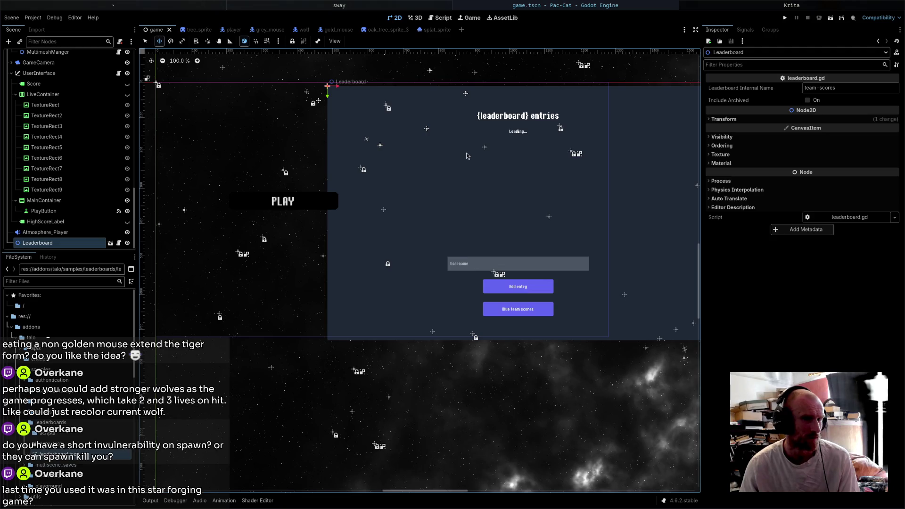
{"action": "left_click_drag", "start_coordinate": [861, 90], "coordinate": [758, 84]}
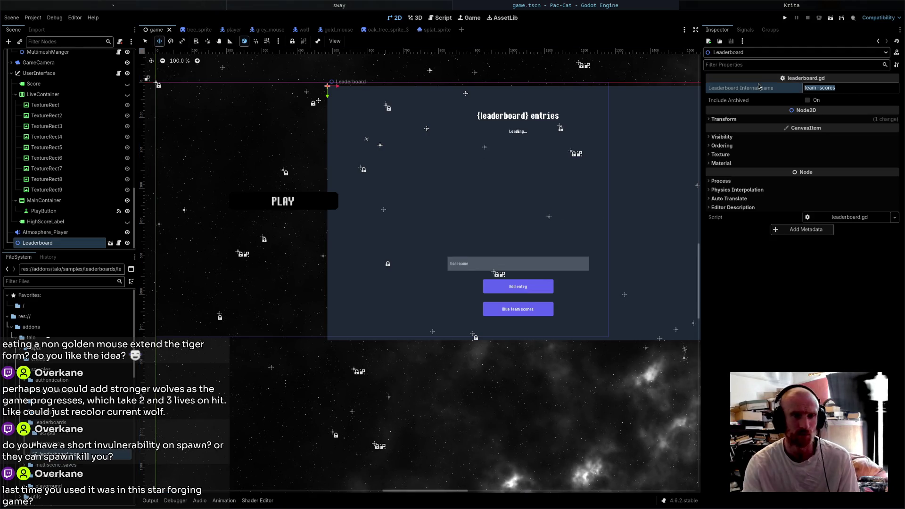
{"action": "type", "text": "BOARD"}
{"action": "key", "text": "ctrl+s"}
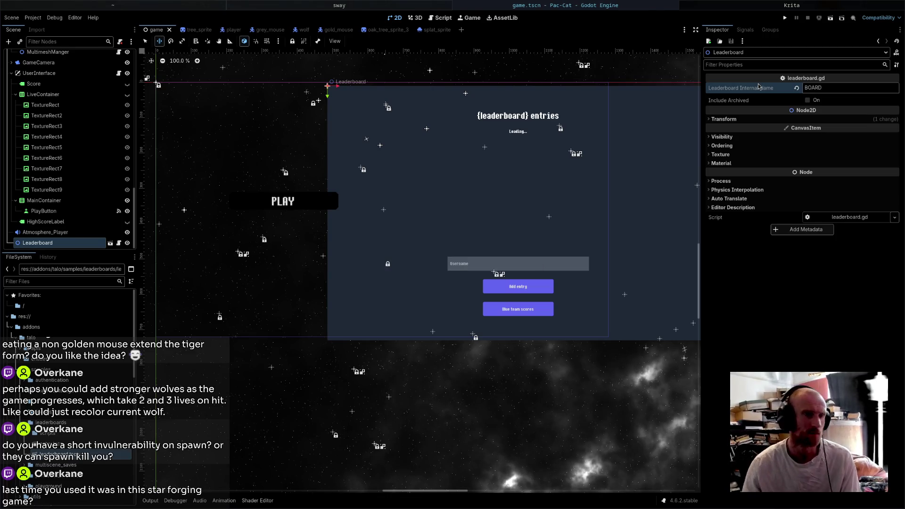